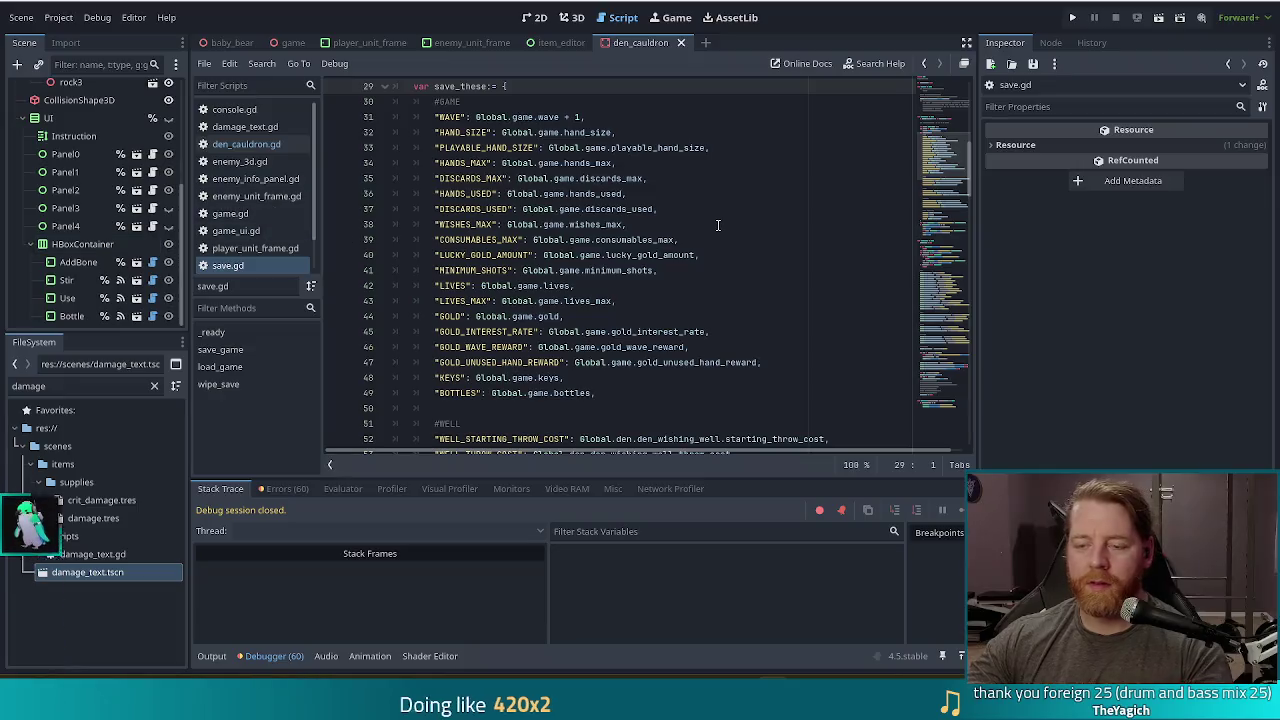
Switch to den_cauldron.gd and run the project to reach the game's title menu.
key("alt+Left")
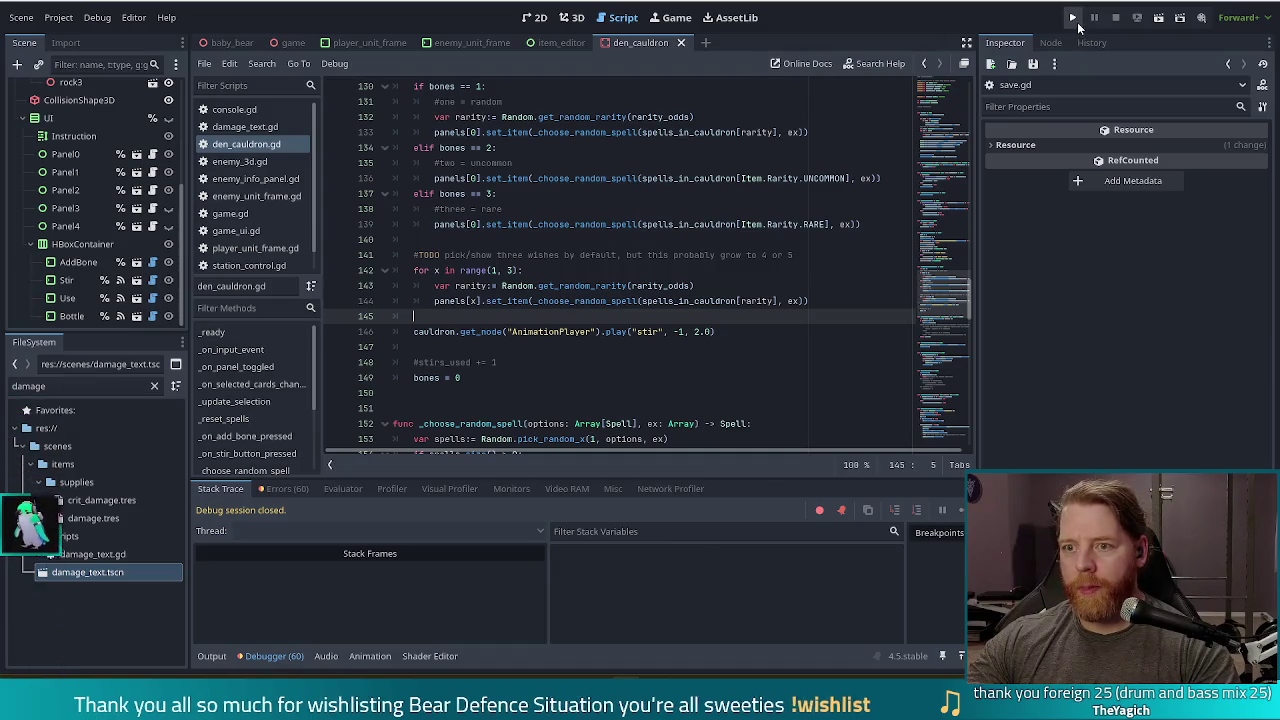
left_click(1077, 22)
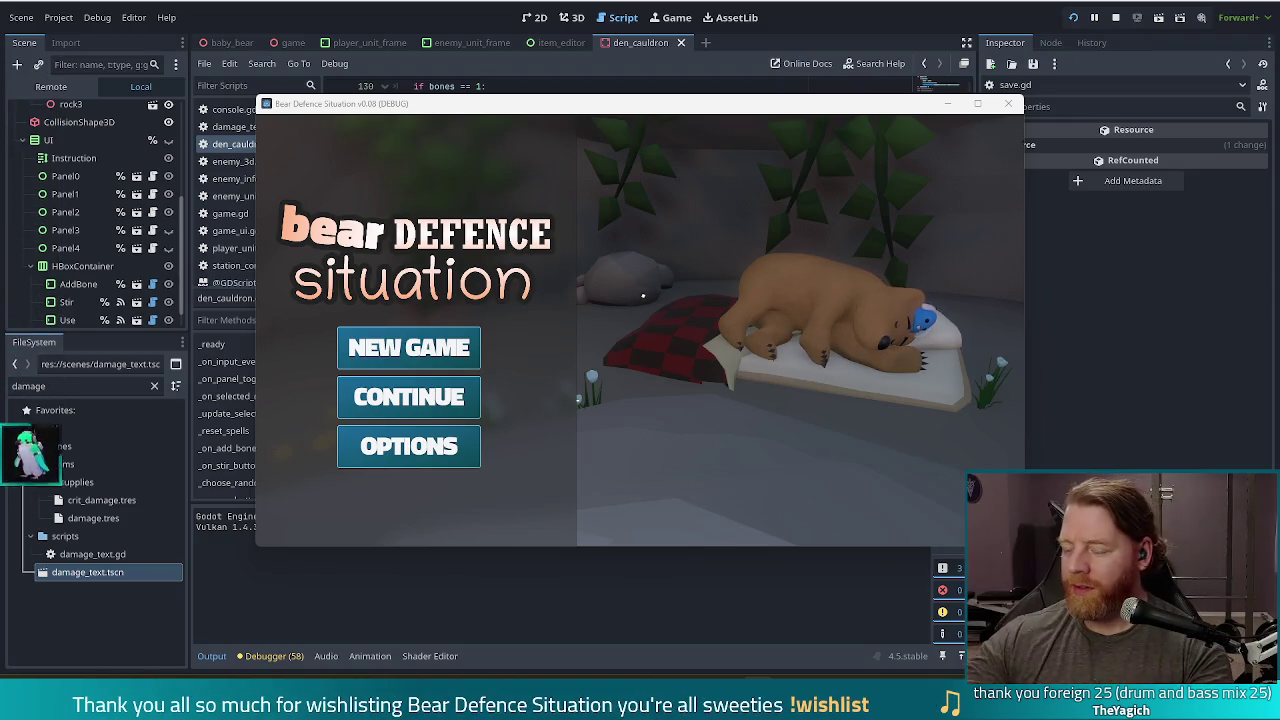
Start a new game, open the cauldron, and run 'test kill' in the console.
left_click_drag(587, 110, 532, 96)
left_click(355, 333)
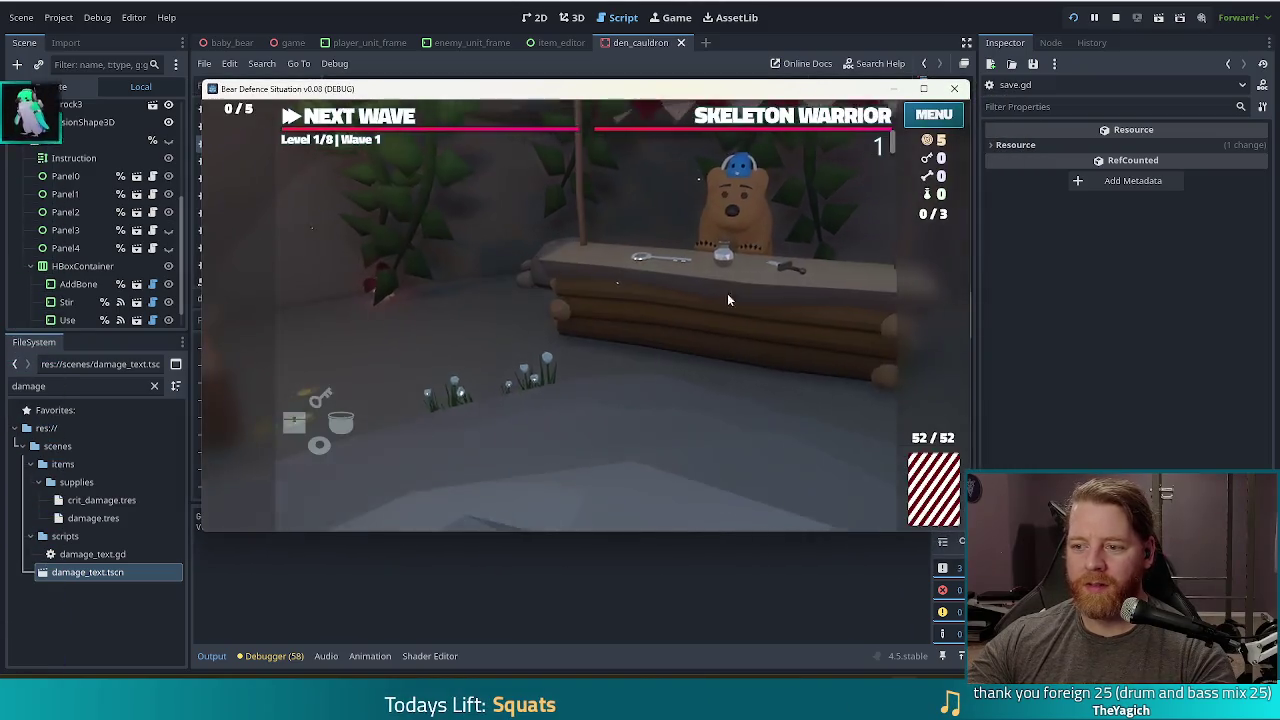
left_click(844, 305)
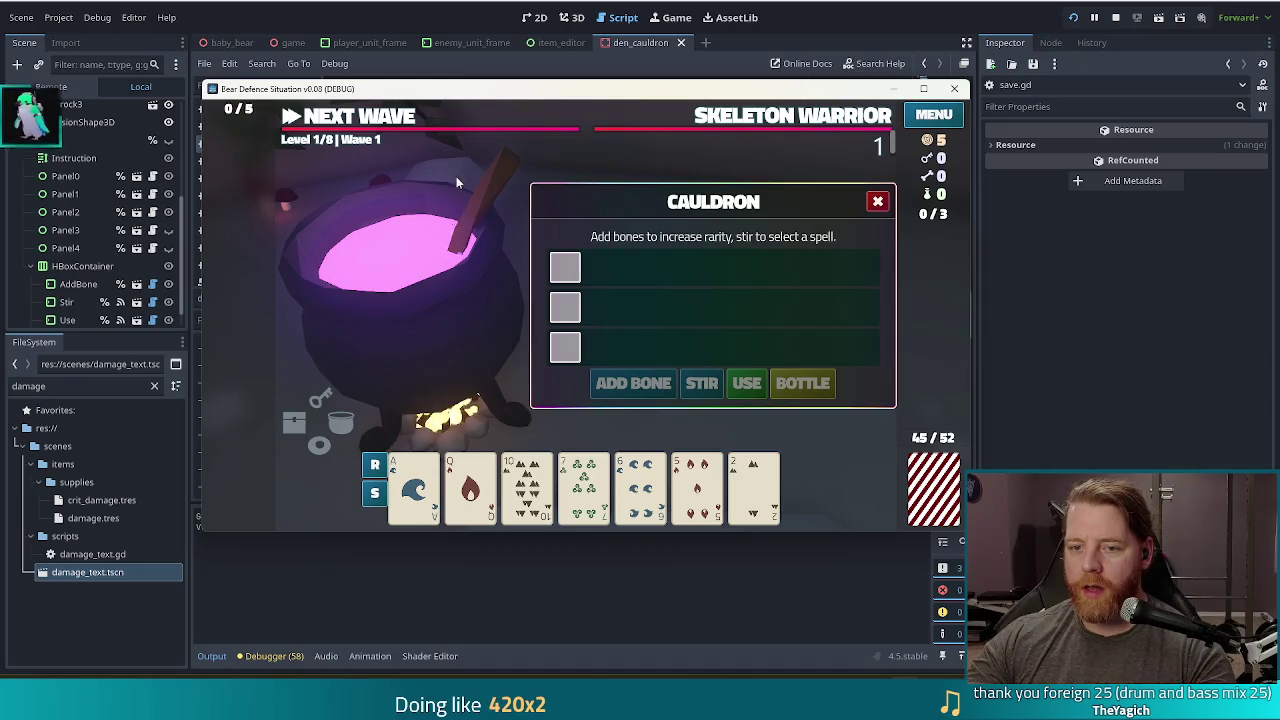
key("grave")
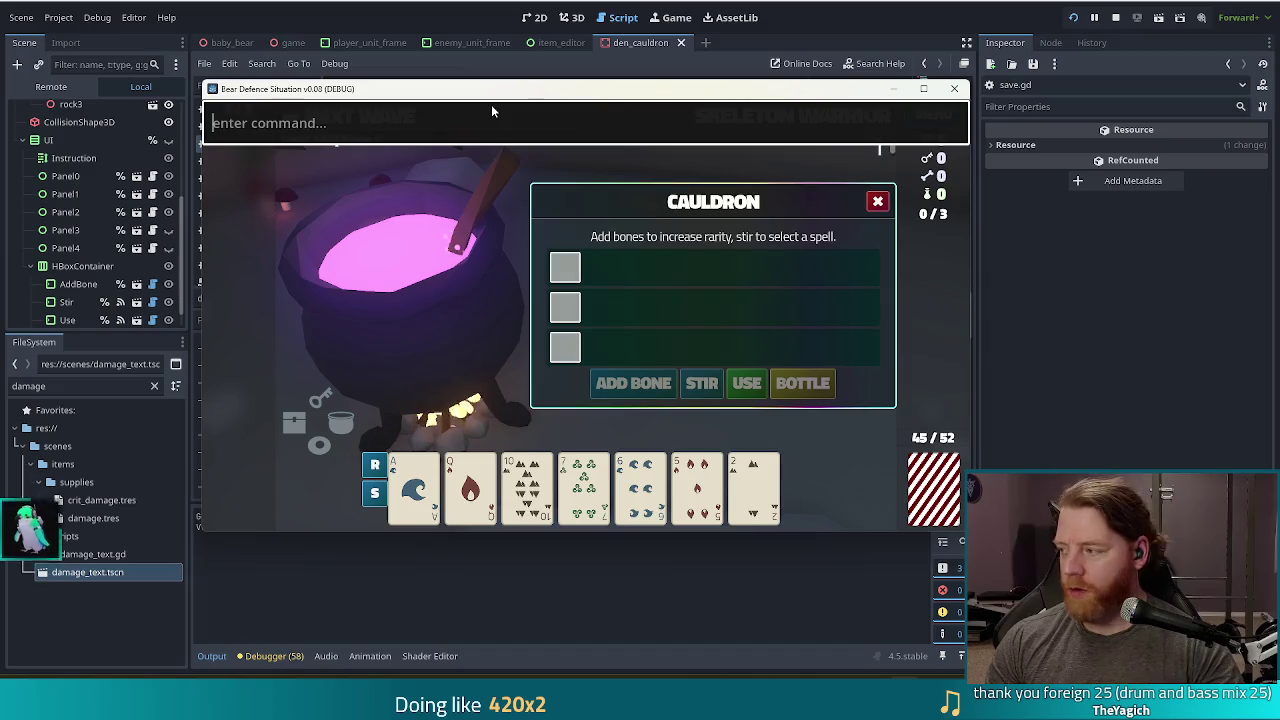
type("test ")
type("kill")
key("Return")
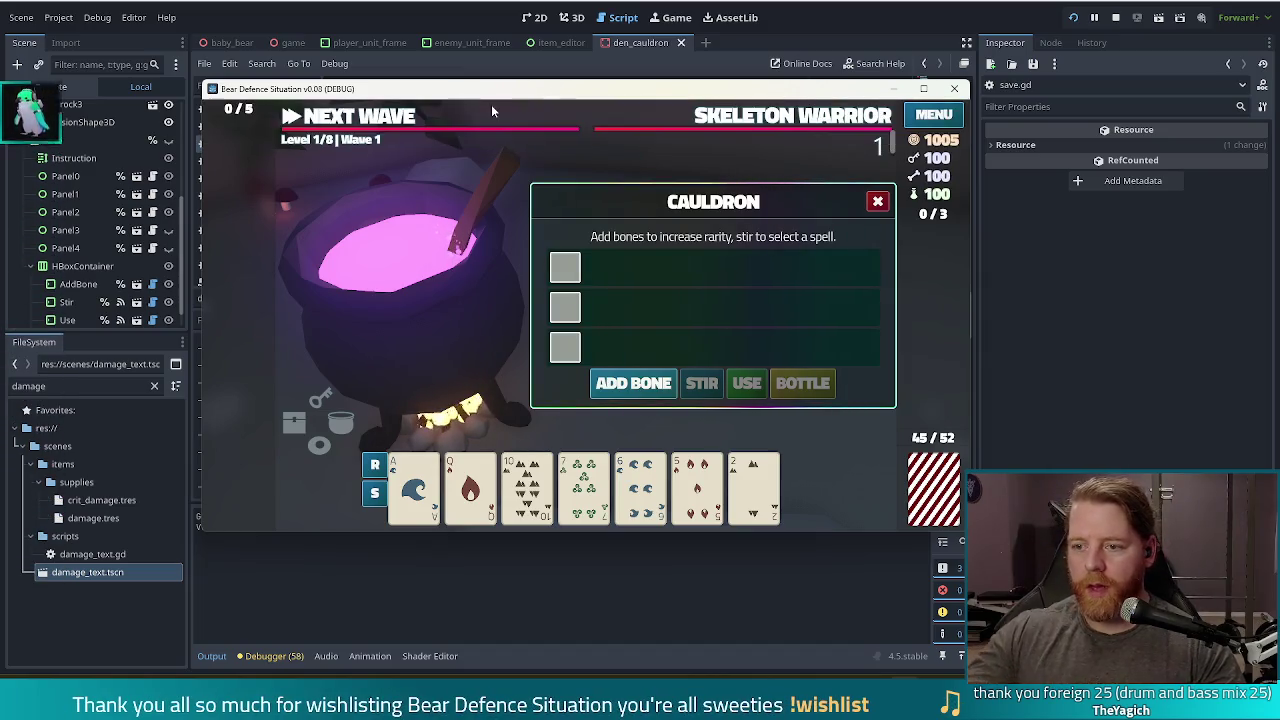
Add three bones, stir, pick Potion: Health, then close the cauldron and return to the editor.
left_click(622, 390)
left_click(622, 390)
left_click(622, 390)
left_click(702, 383)
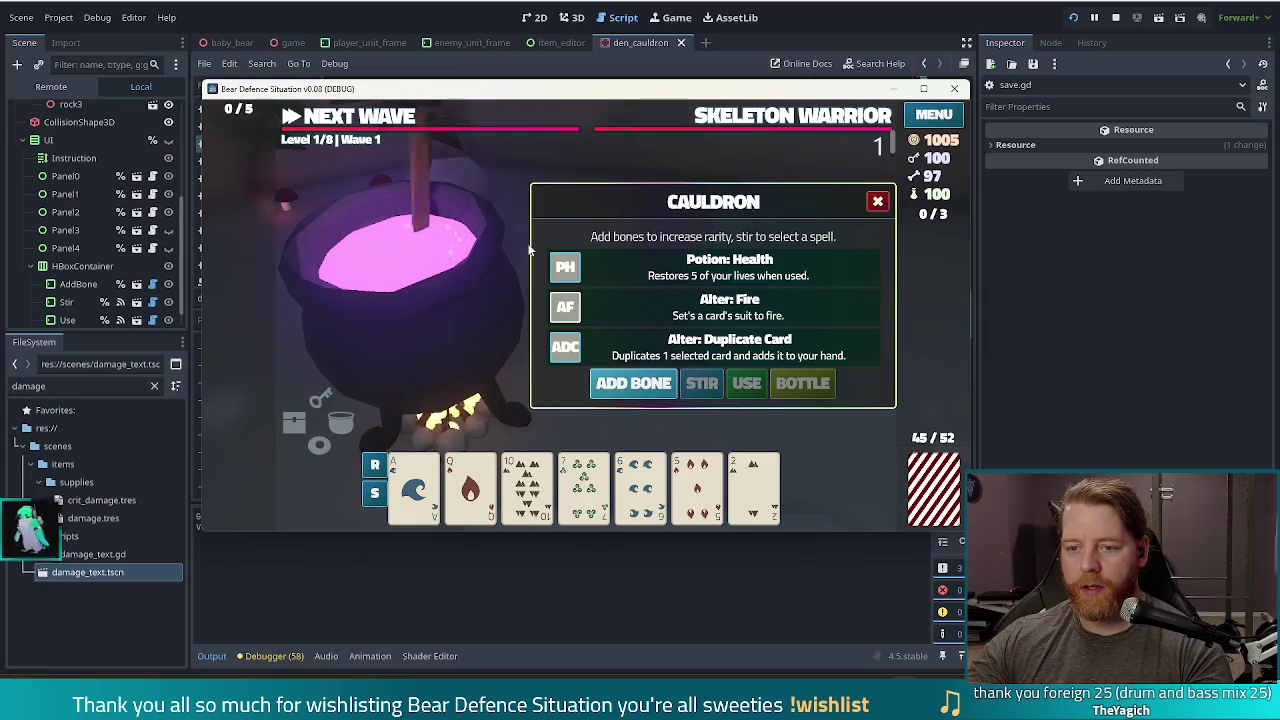
left_click(630, 262)
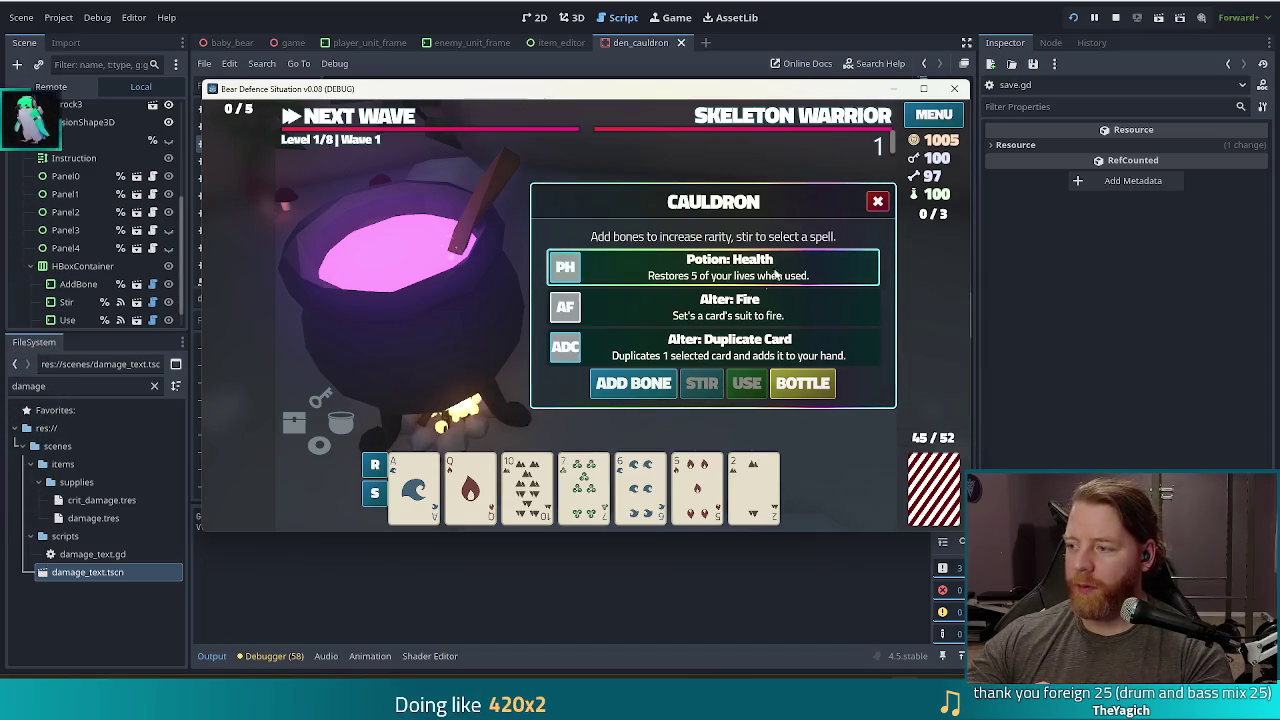
key("Escape")
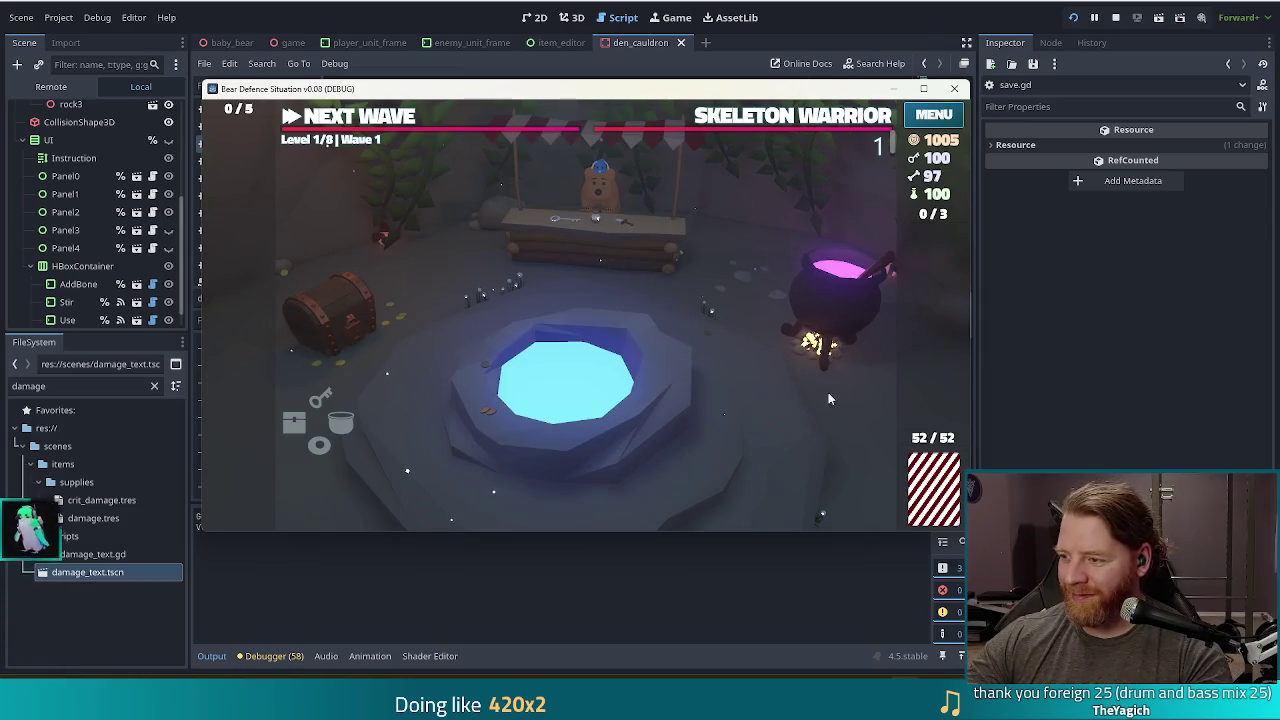
left_click(849, 311)
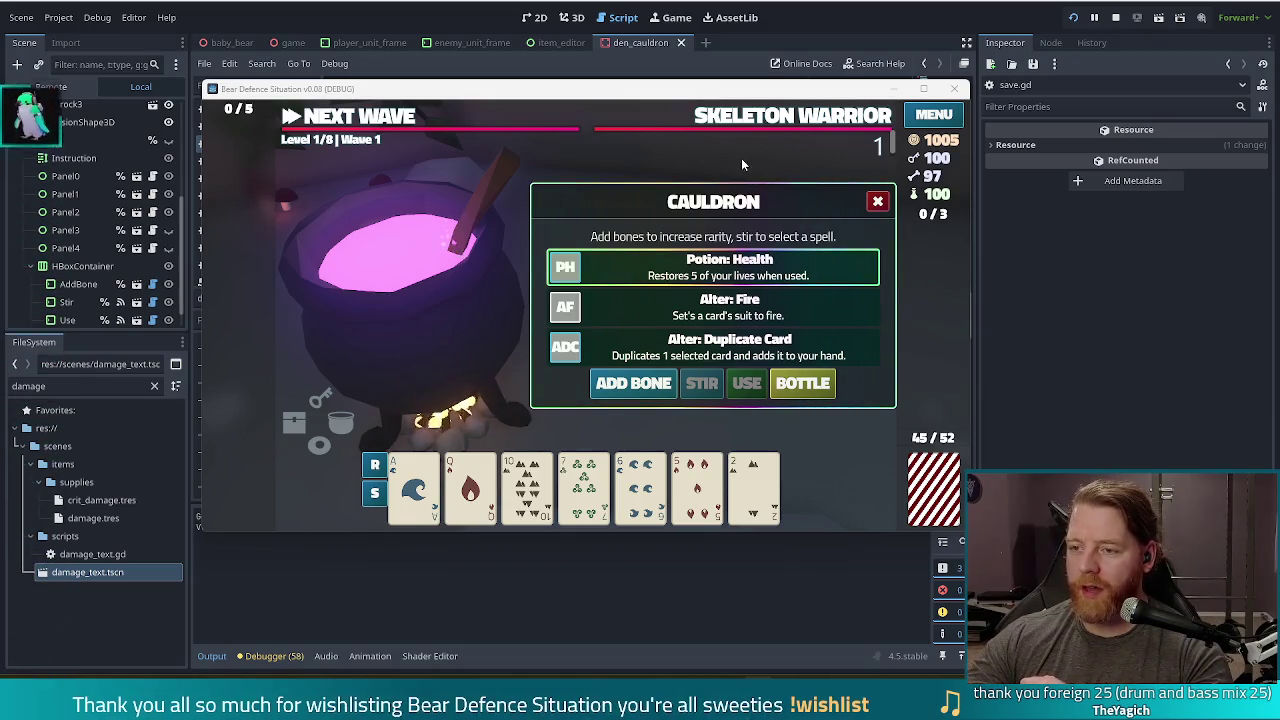
left_click(876, 203)
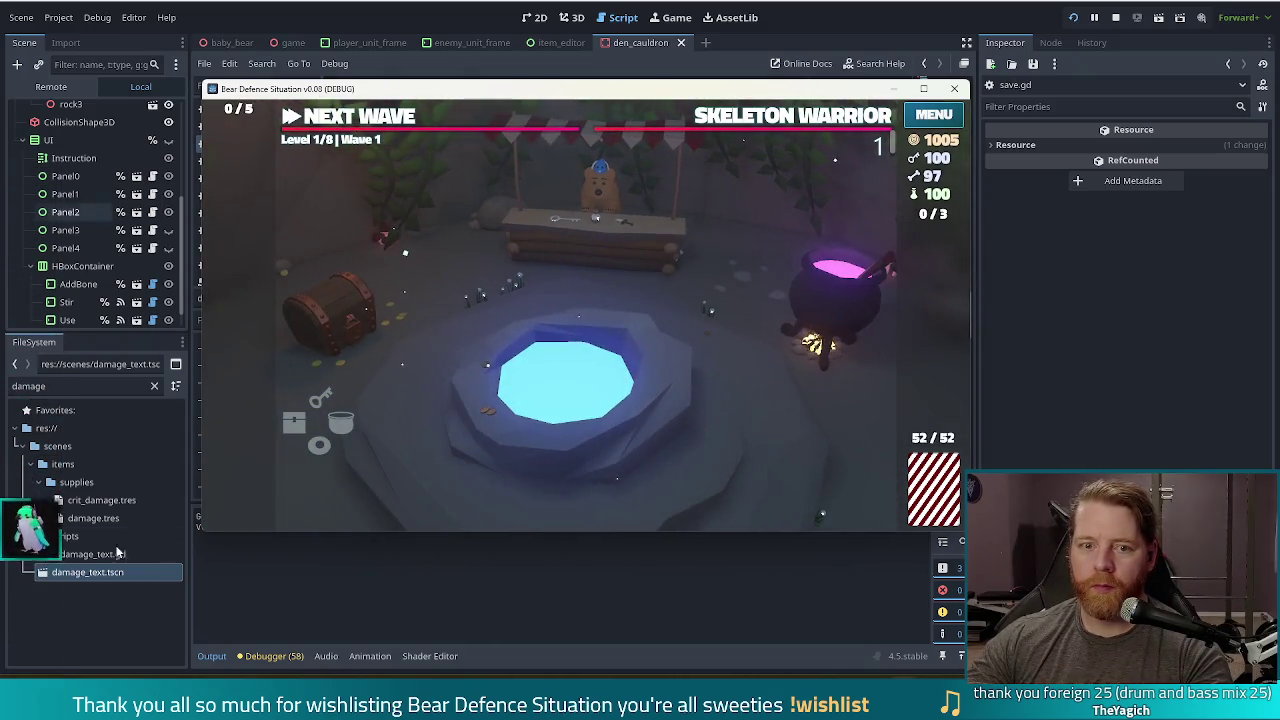
left_click(3, 364)
Clear blocking.tres's Icon value after checking the font's glyph chart, then relaunch the game.
type("blocking")
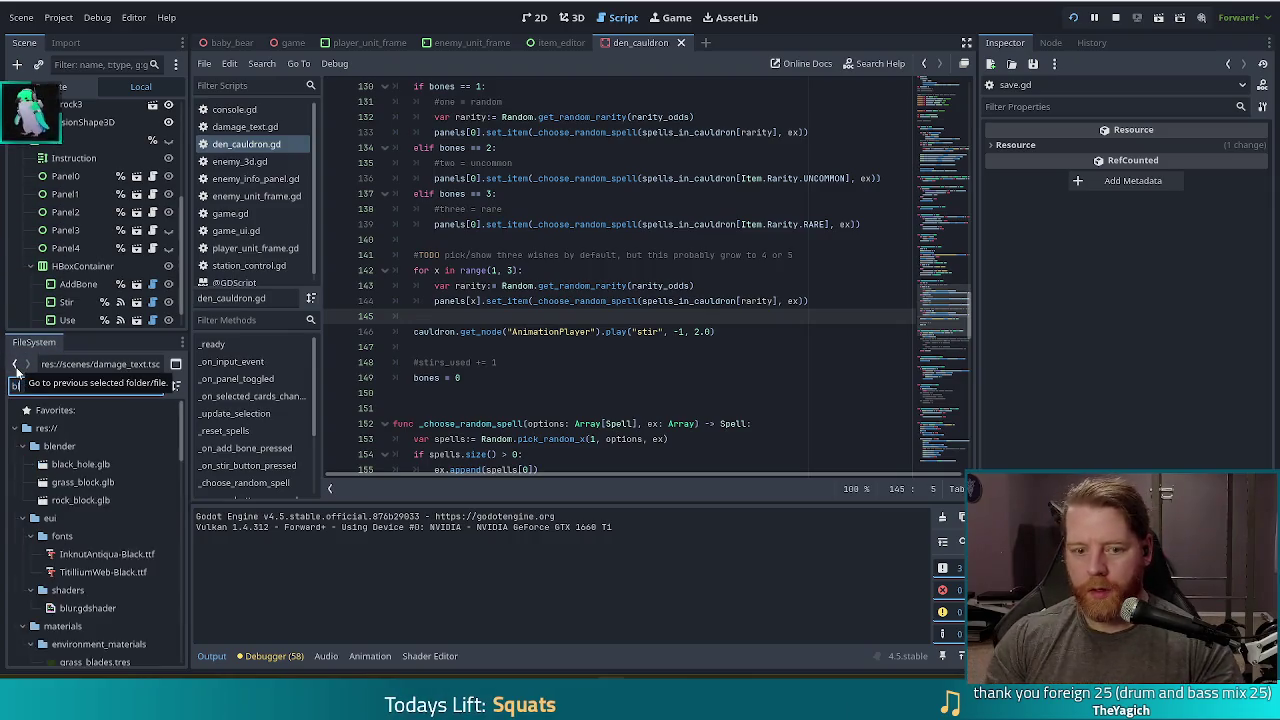
left_click(94, 500)
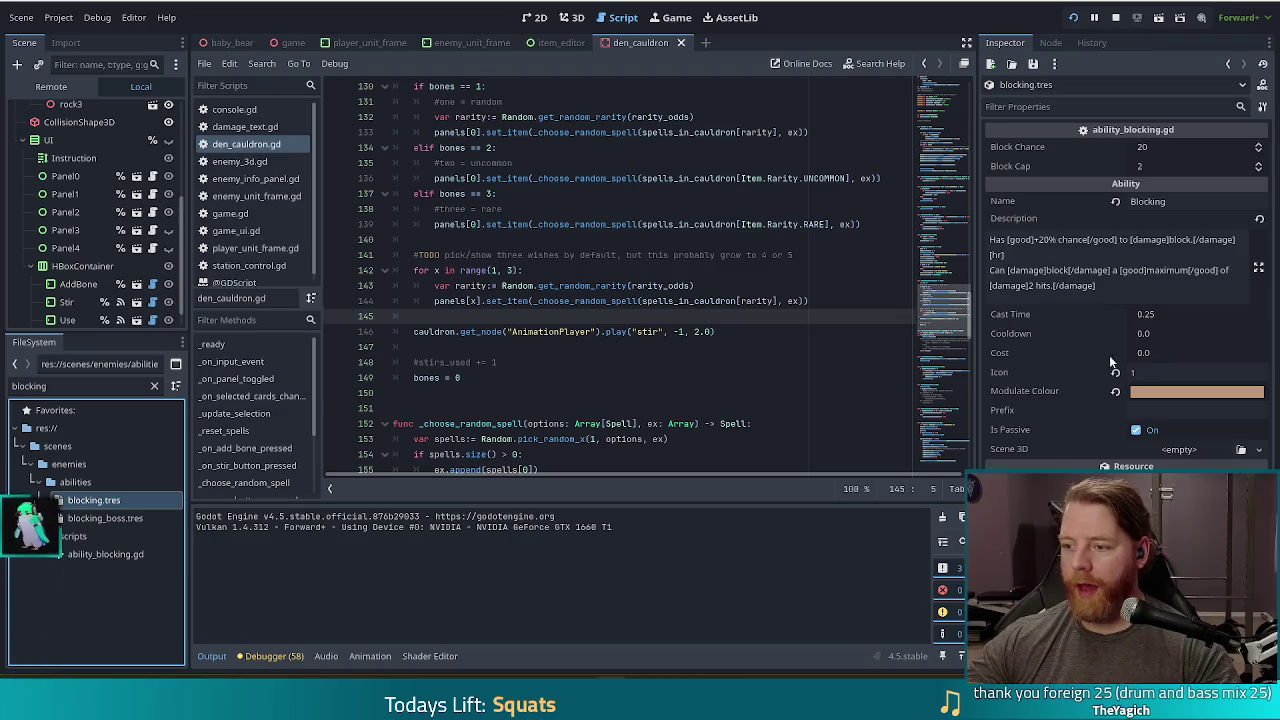
left_click(1135, 372)
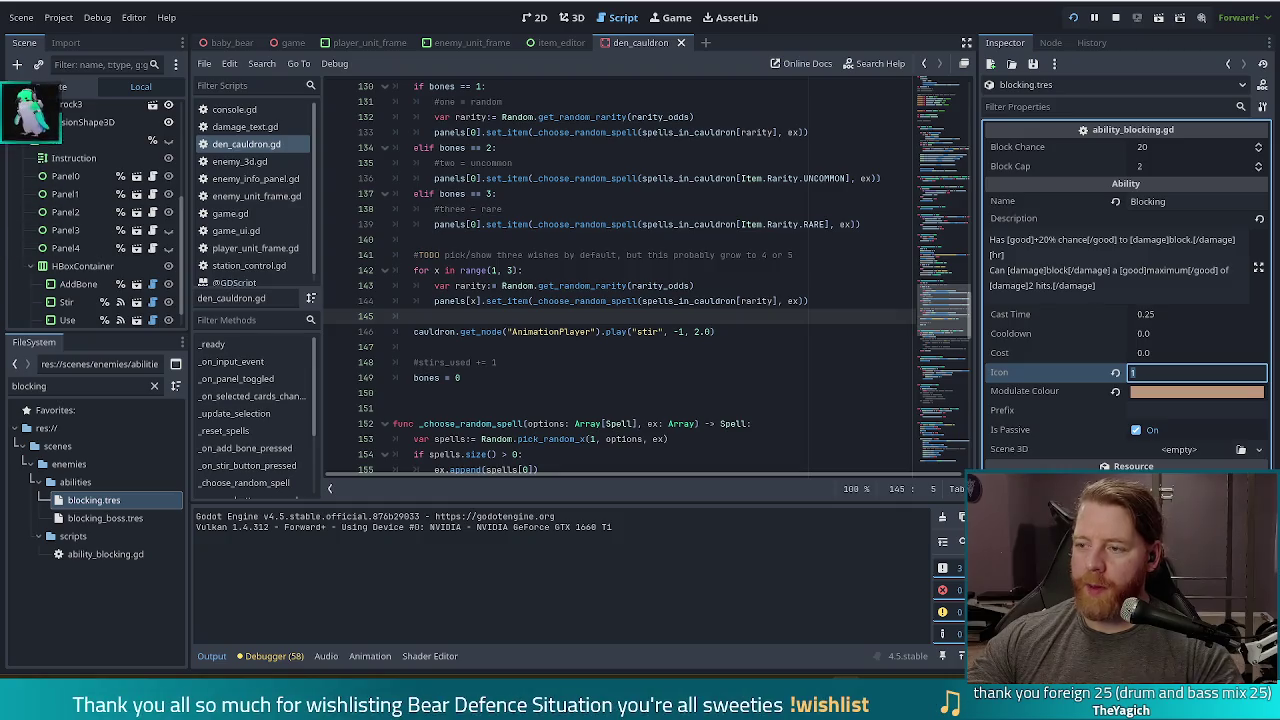
mouse_move(1279, 84)
left_mouse_down()
mouse_move(766, 98)
mouse_move(746, 125)
mouse_move(724, 123)
left_mouse_up()
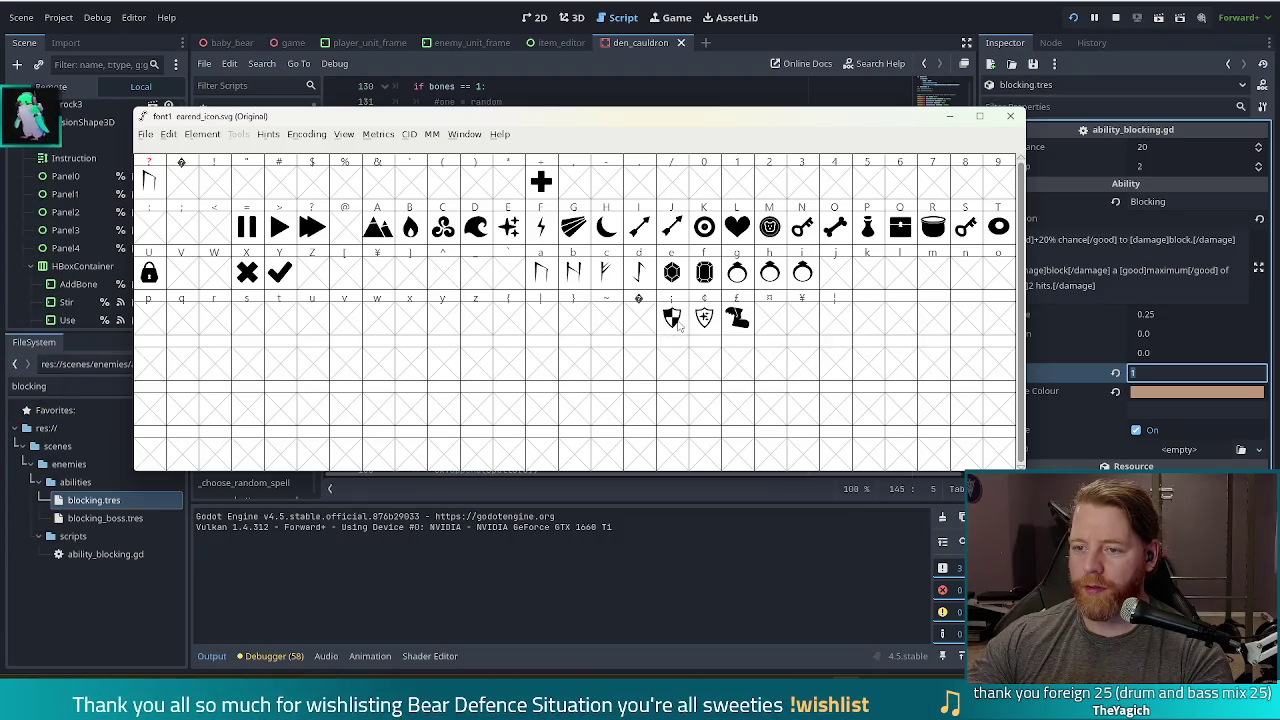
left_click(1075, 348)
key("BackSpace")
key("F5")
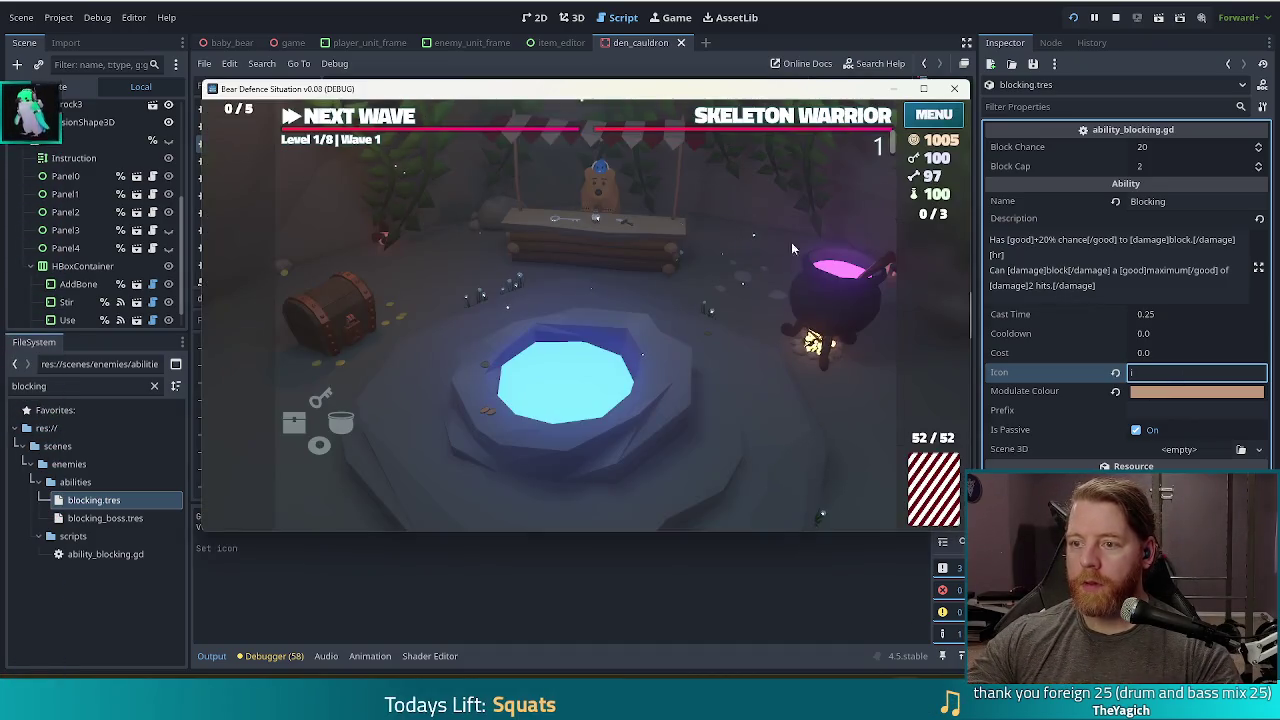
Run 'set_enemy skeleton_warriors' in the game console.
key("grave")
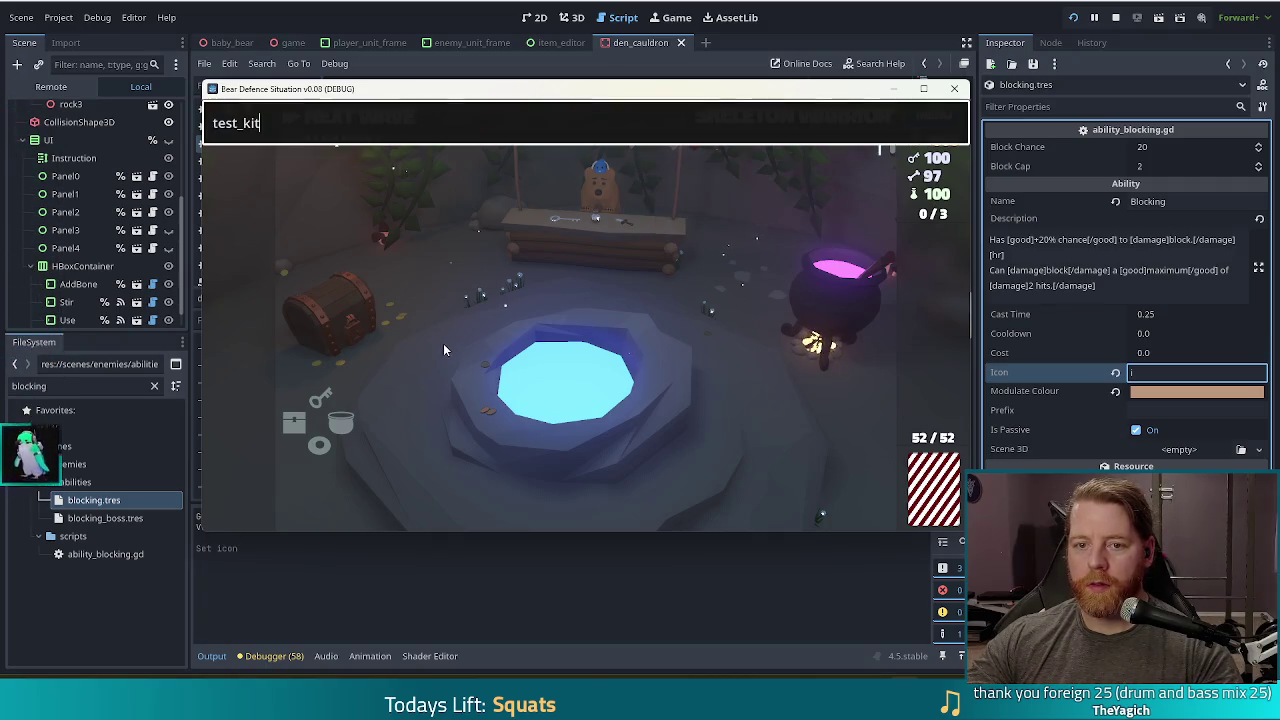
type("set_")
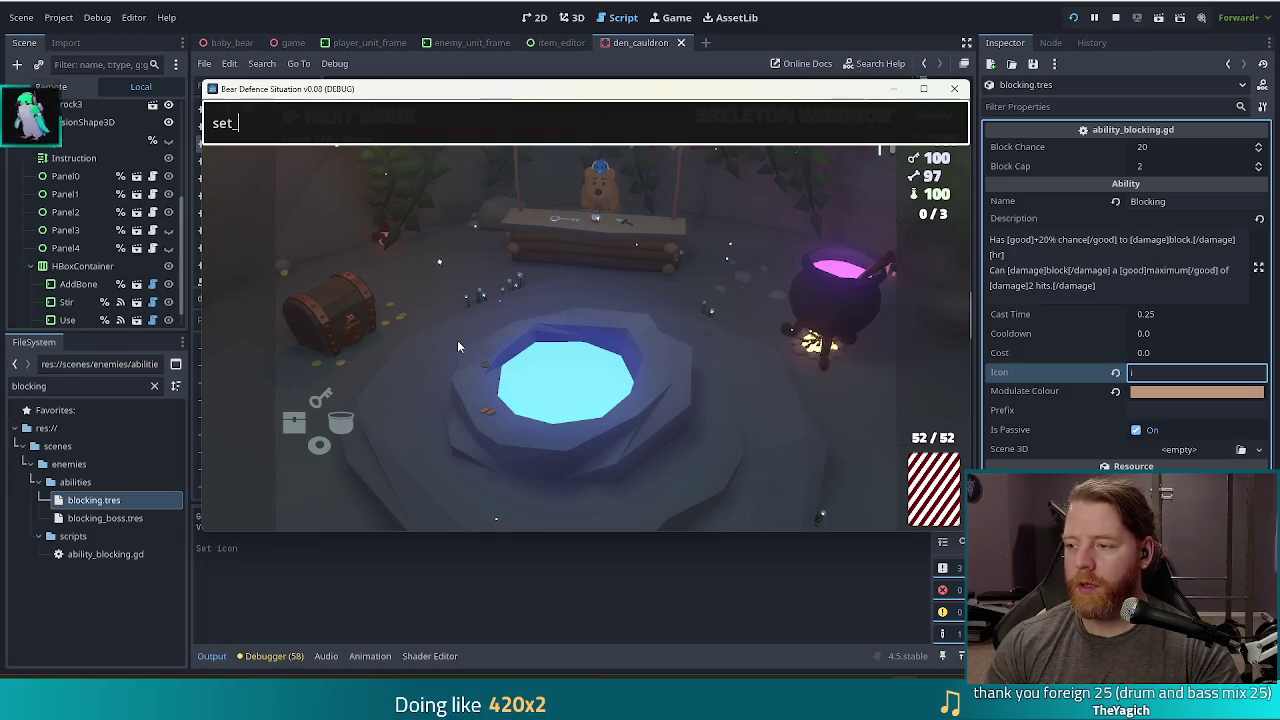
type("enemy")
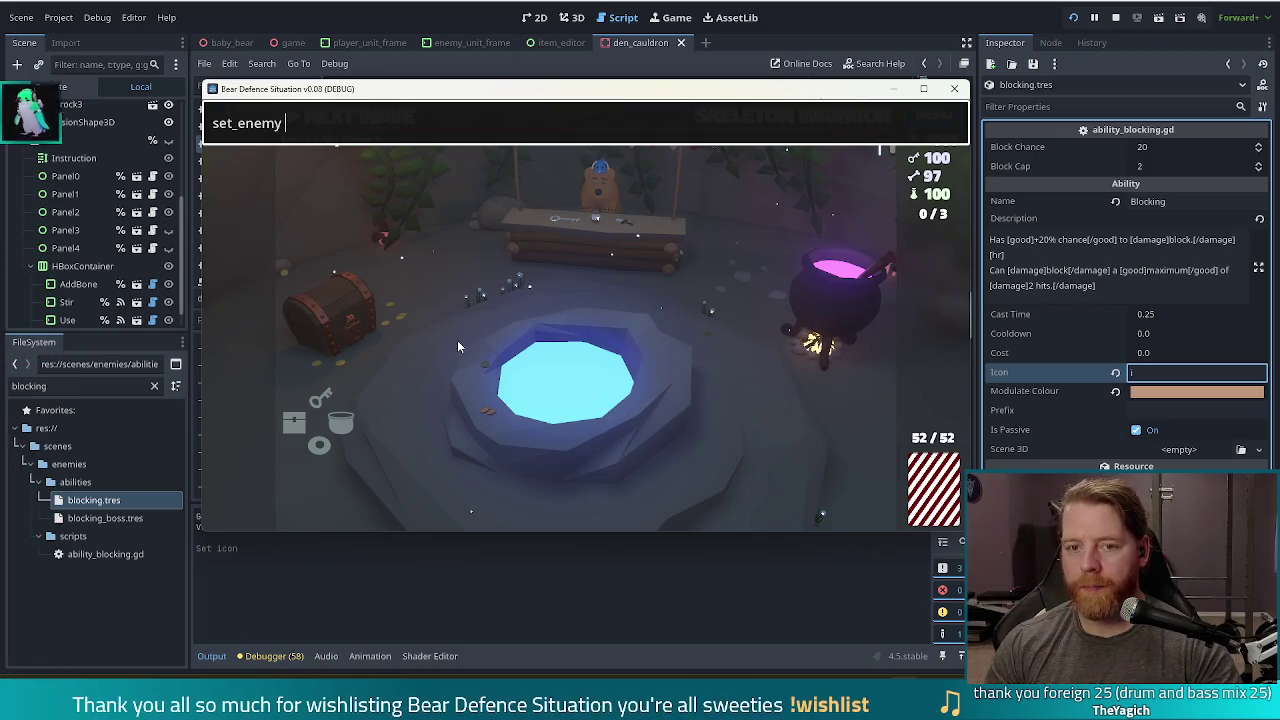
type(" skeleton_warriors")
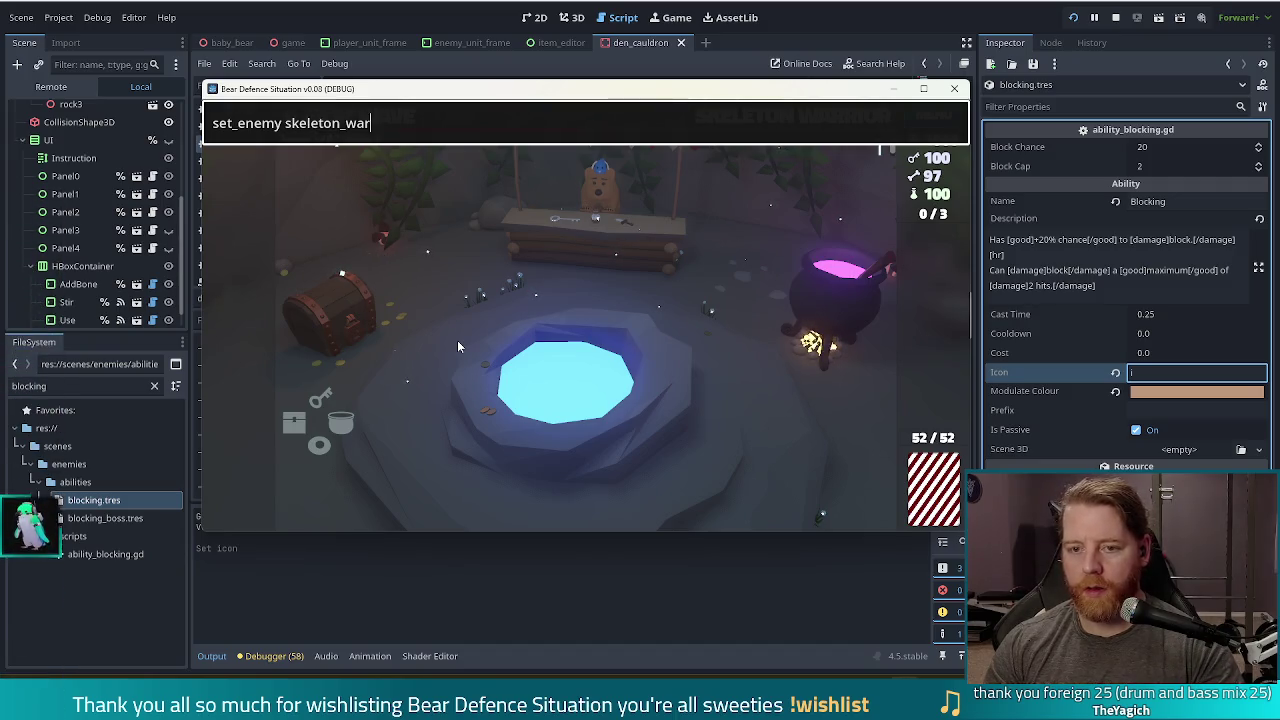
key("Return")
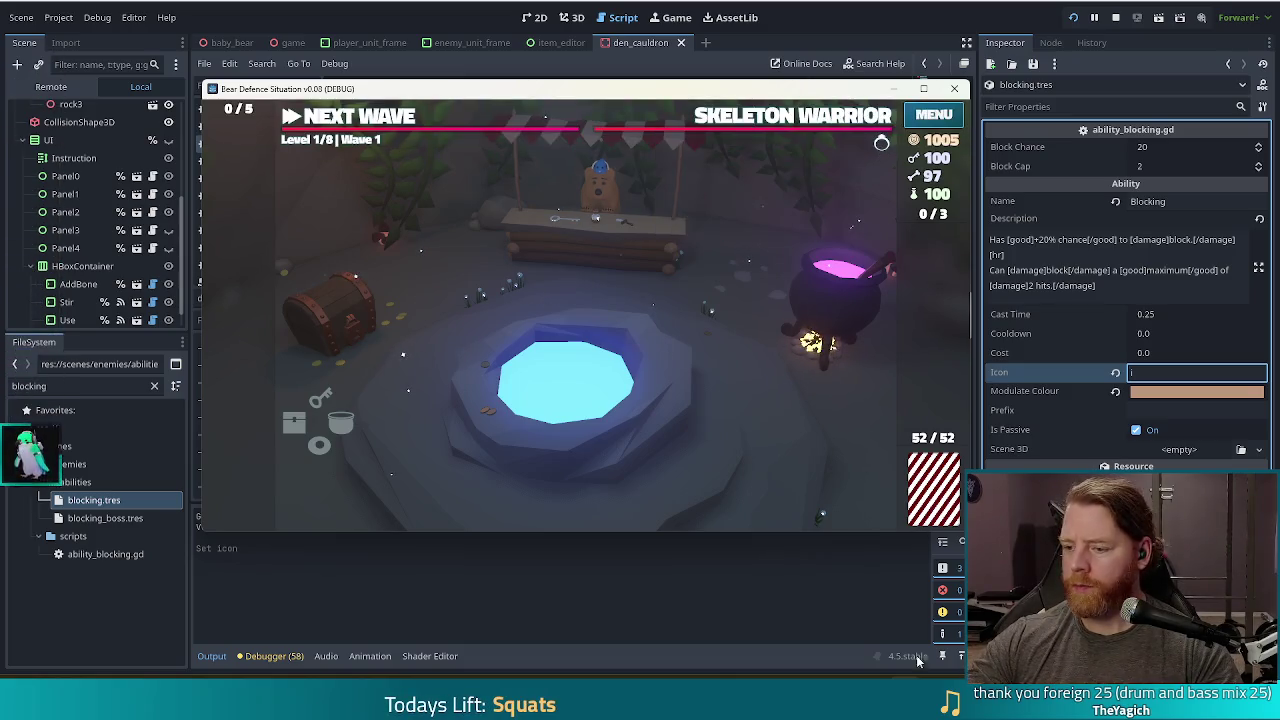
Copy the shield glyph from the icon font and paste it into blocking.tres's Icon field.
key("alt+Tab")
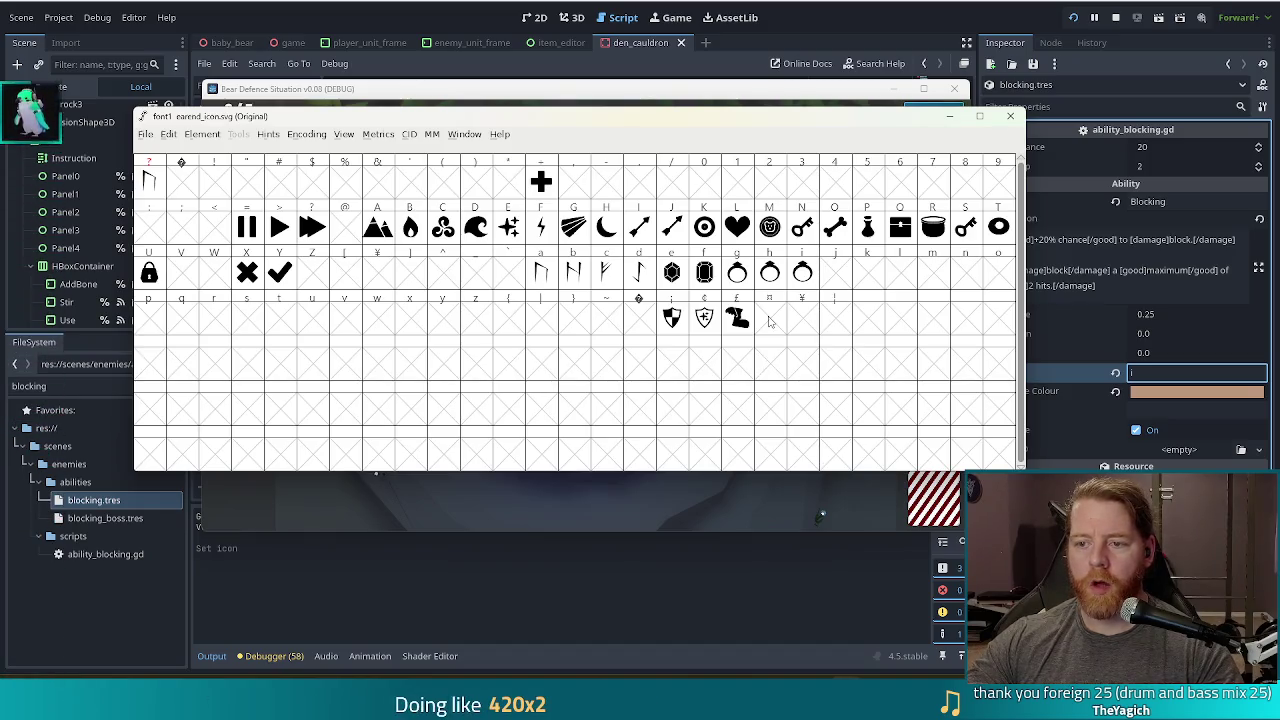
left_click(677, 304)
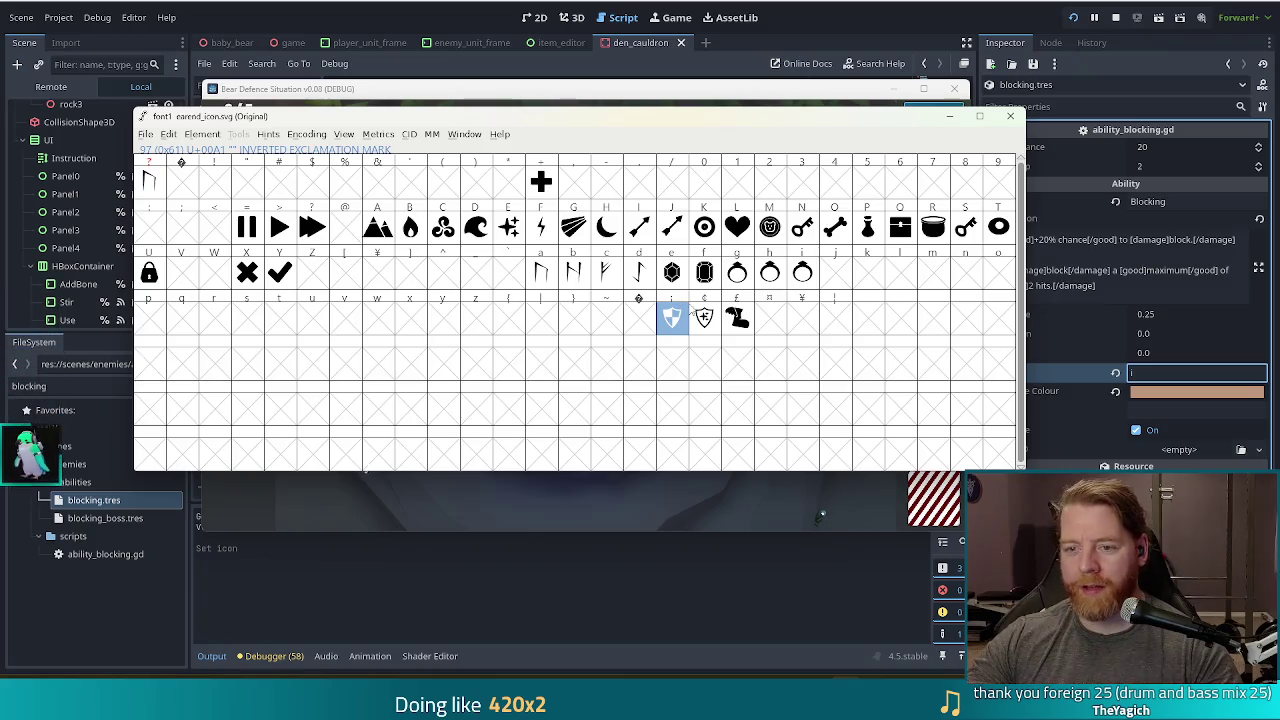
right_click(675, 302)
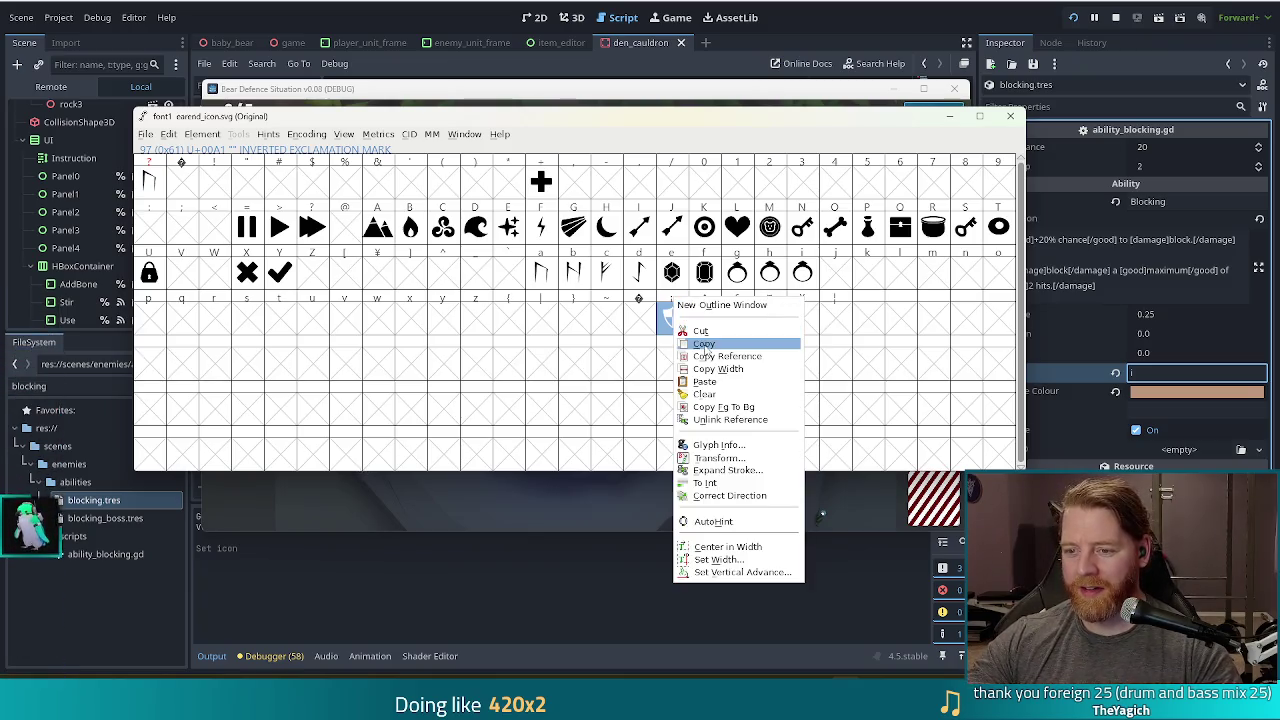
left_click(690, 343)
left_click(1145, 265)
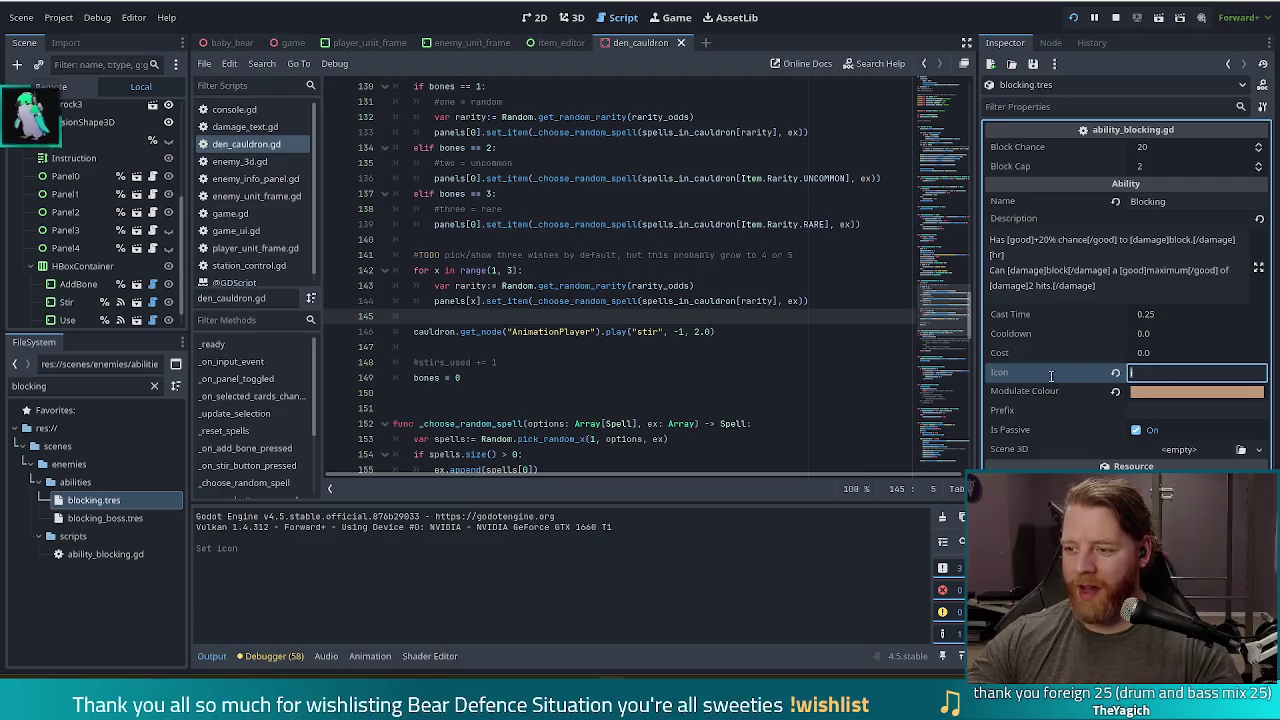
key("ctrl+a")
key("BackSpace")
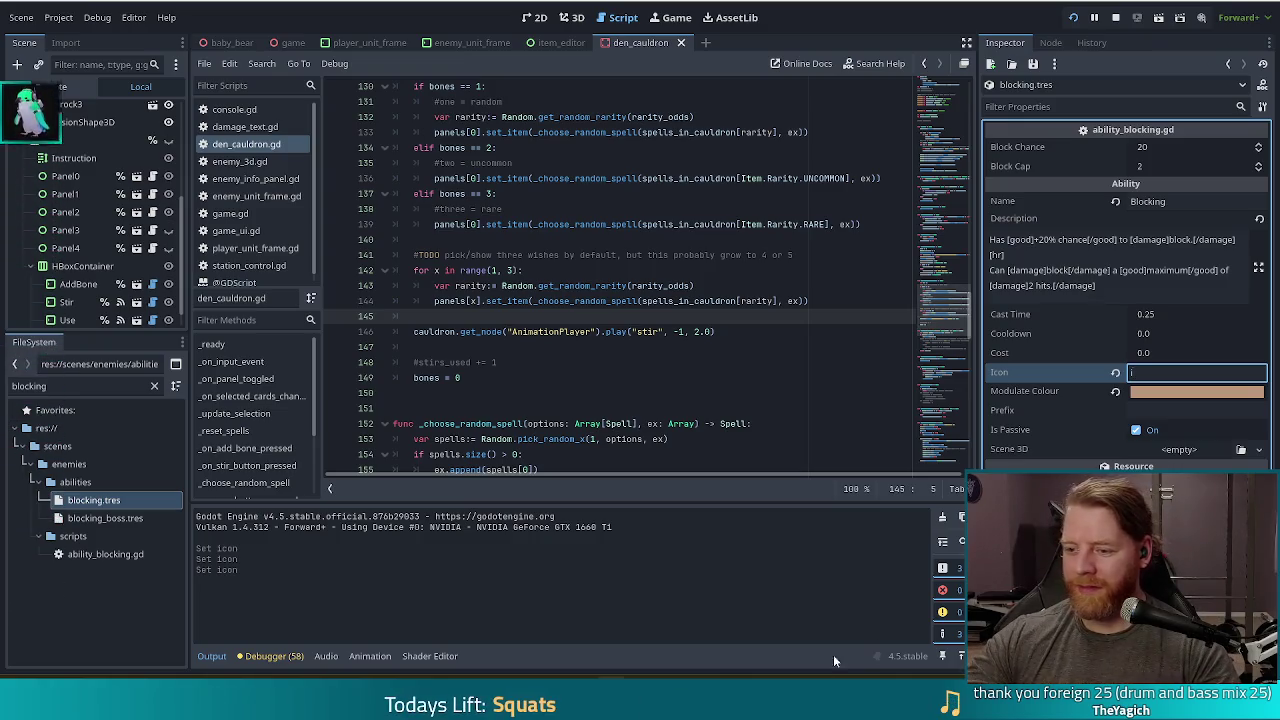
key("alt+Tab")
right_click(668, 300)
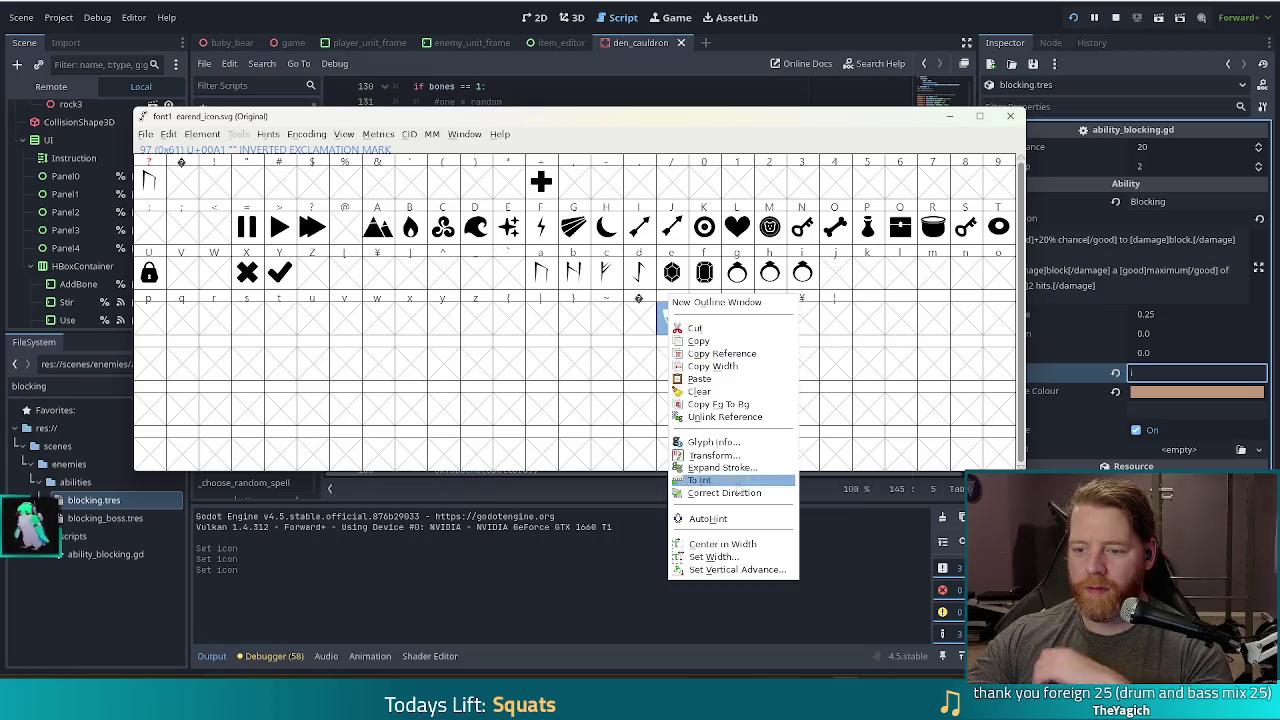
left_click(725, 445)
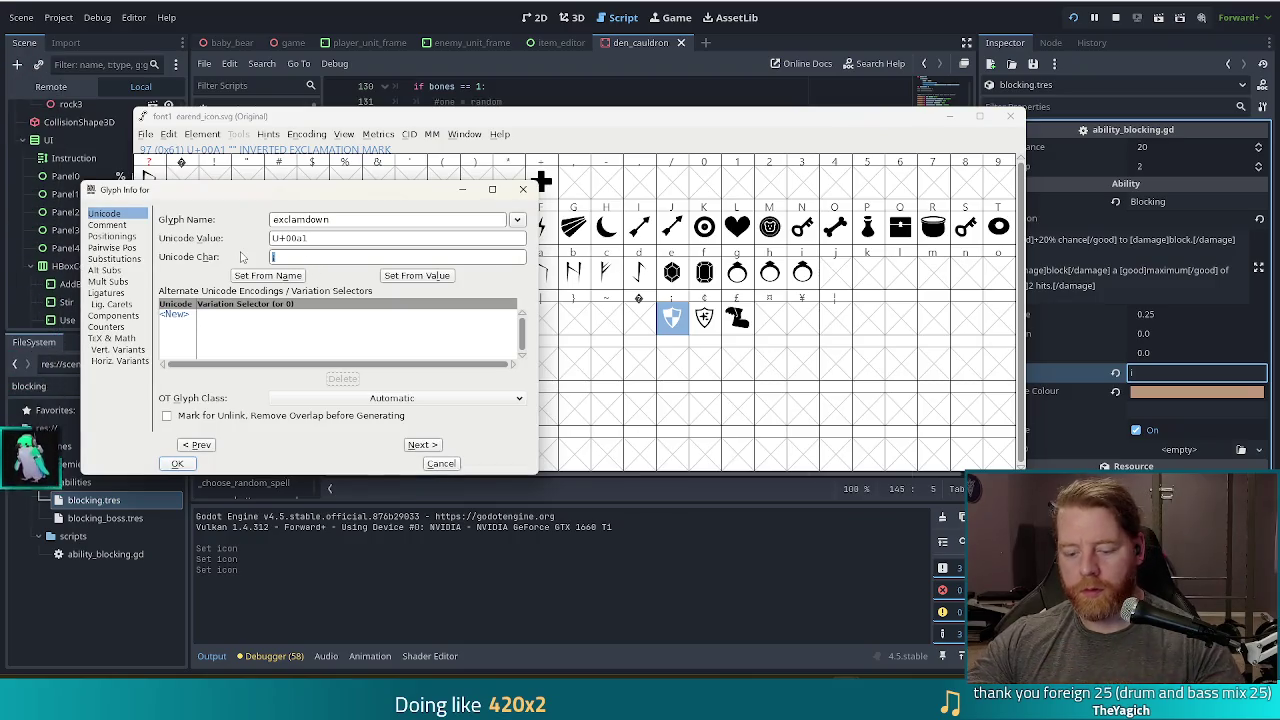
left_click(1113, 391)
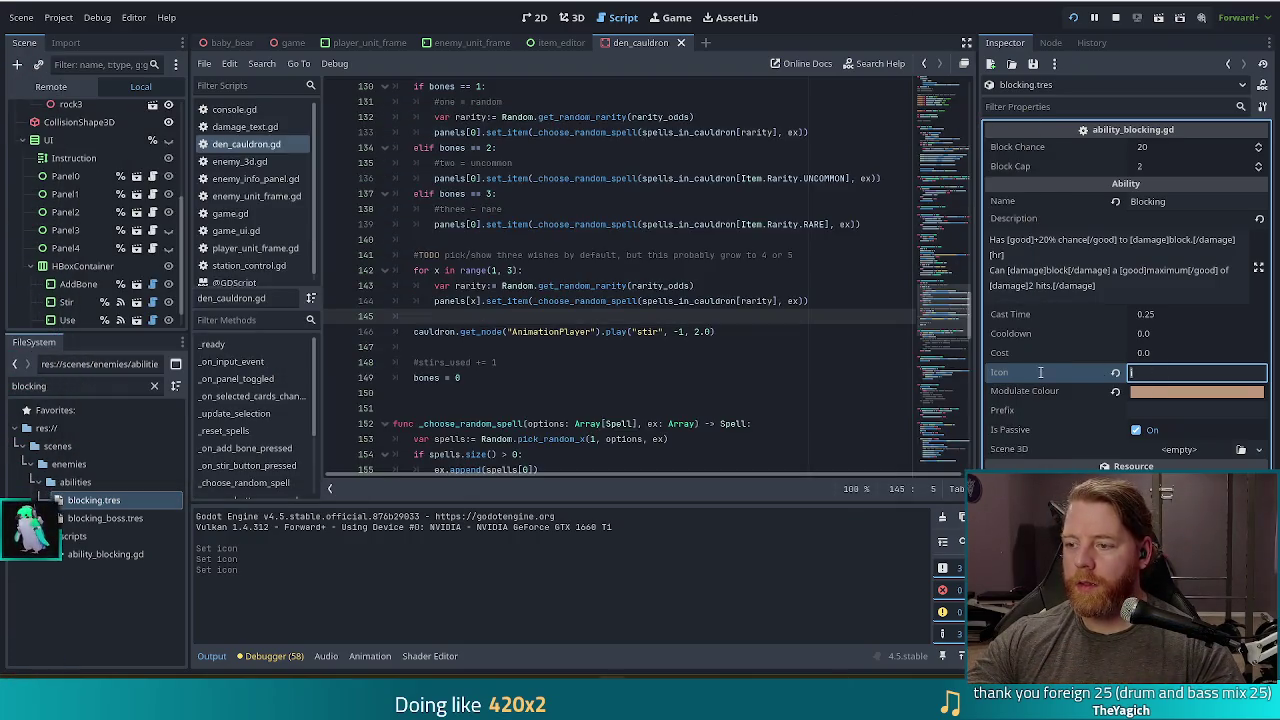
Relaunch the game, check the Blocking ability's shield icon tooltip, and open Level 1 wave details.
key("F5")
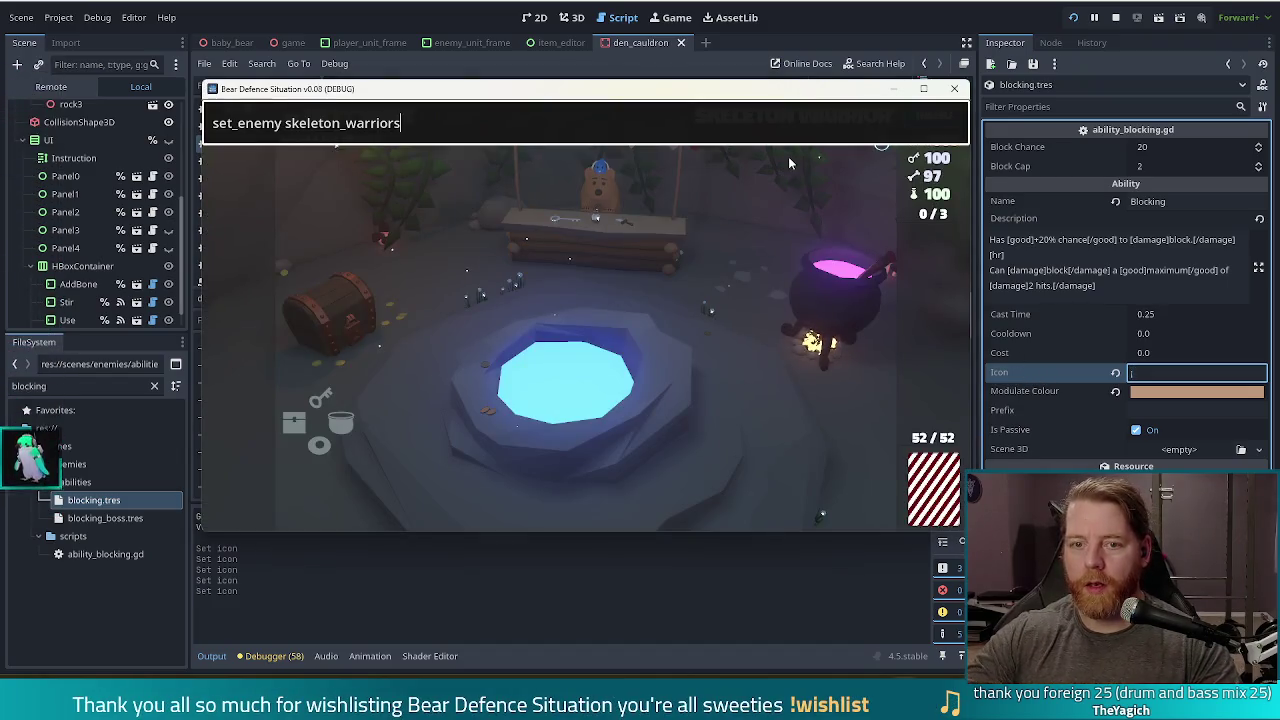
mouse_move(880, 148)
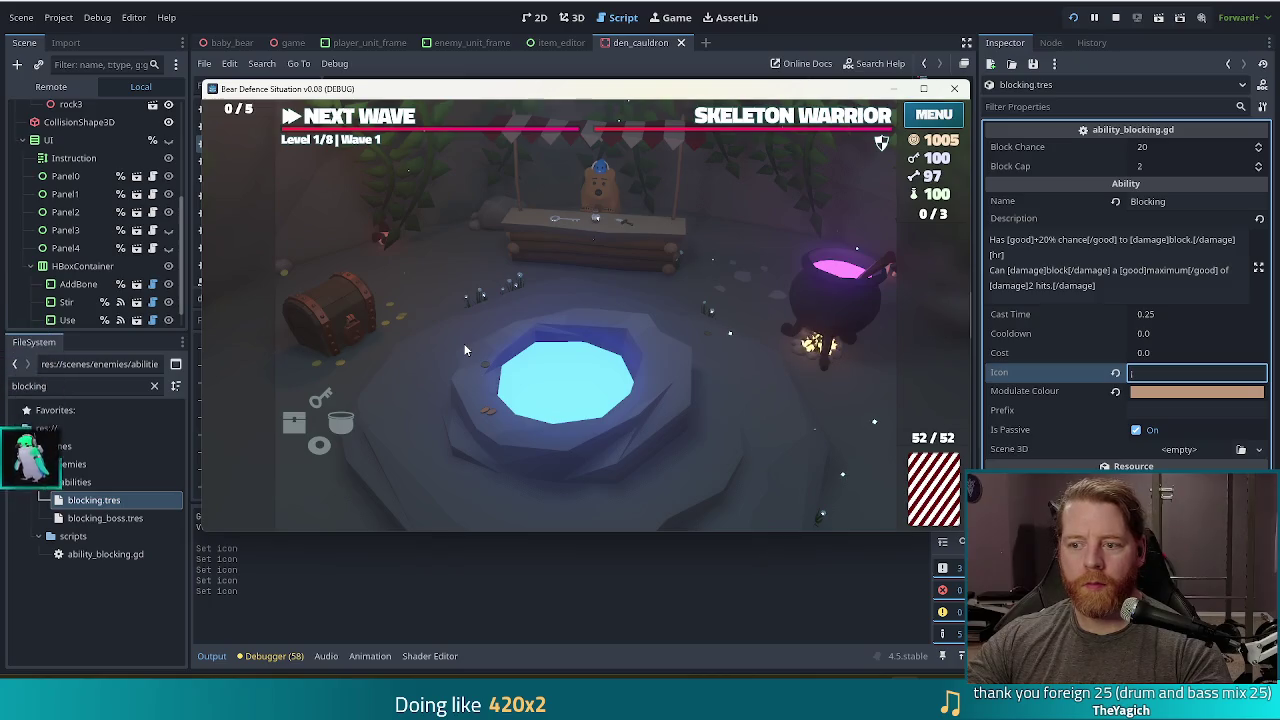
left_click(854, 118)
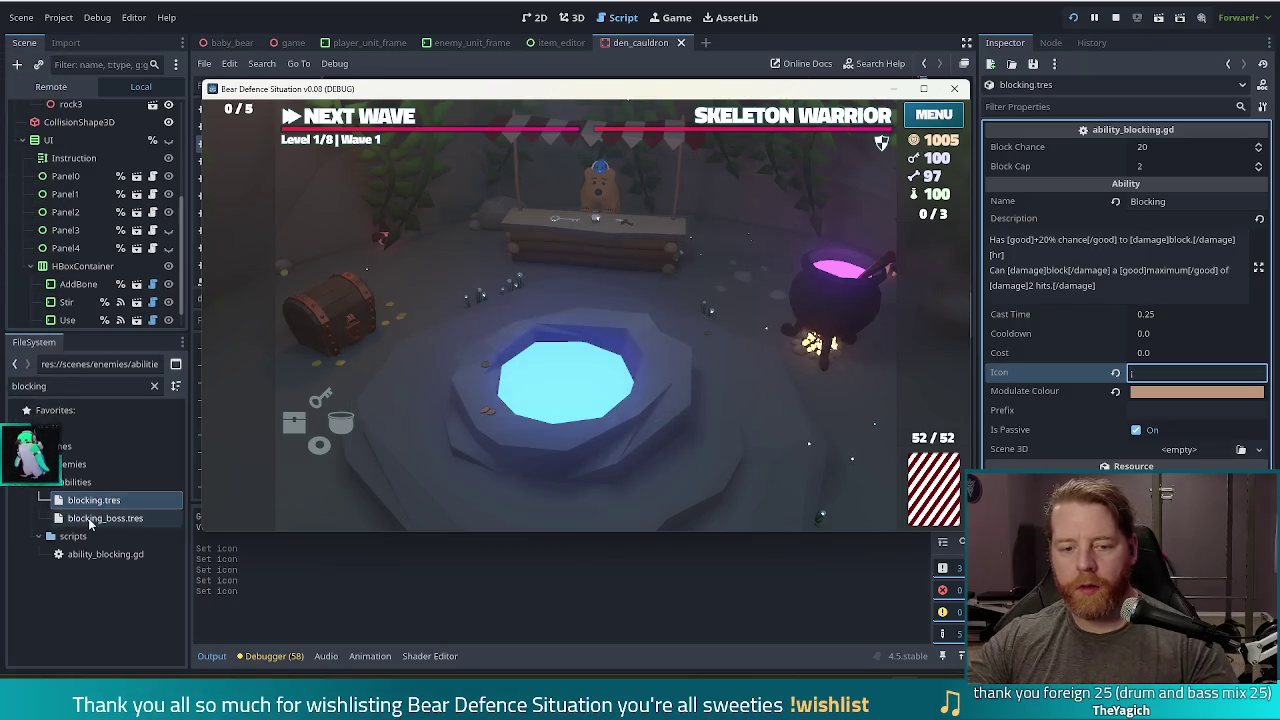
Give blocking_boss.tres the shield glyph Icon, relaunch, and open the Level 1 wave details.
left_click(91, 519)
left_click(1160, 372)
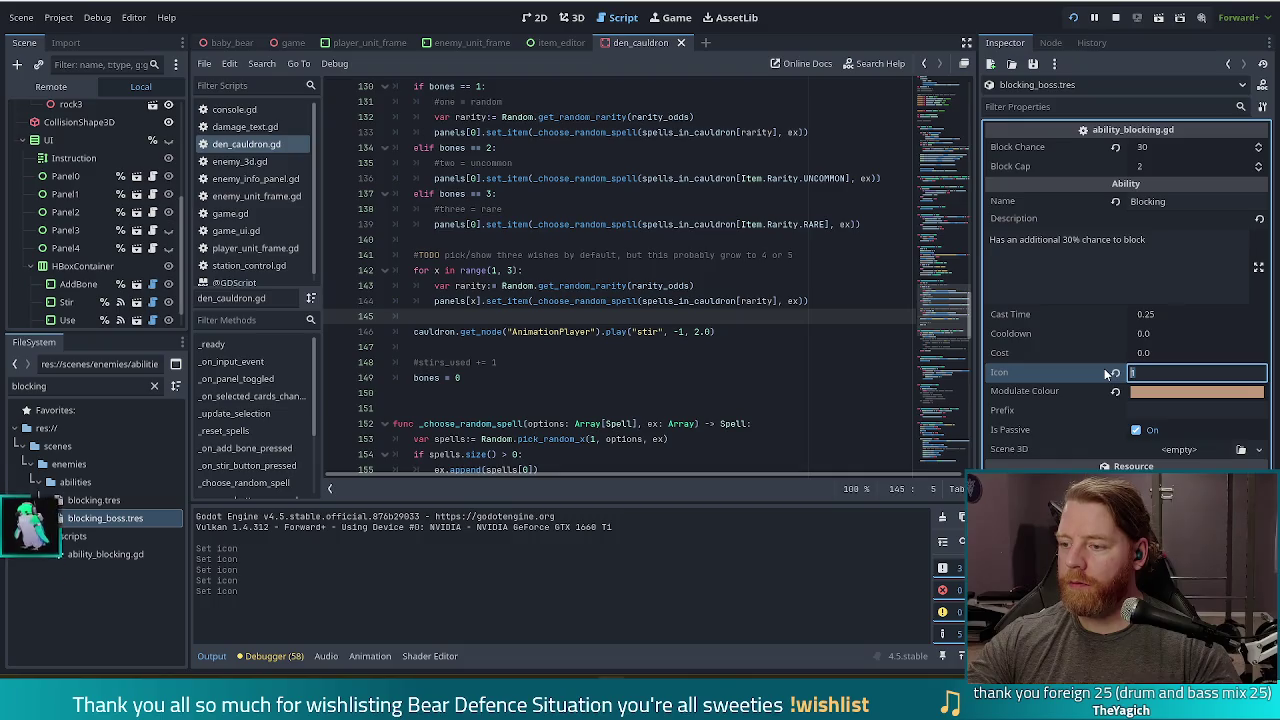
key("F5")
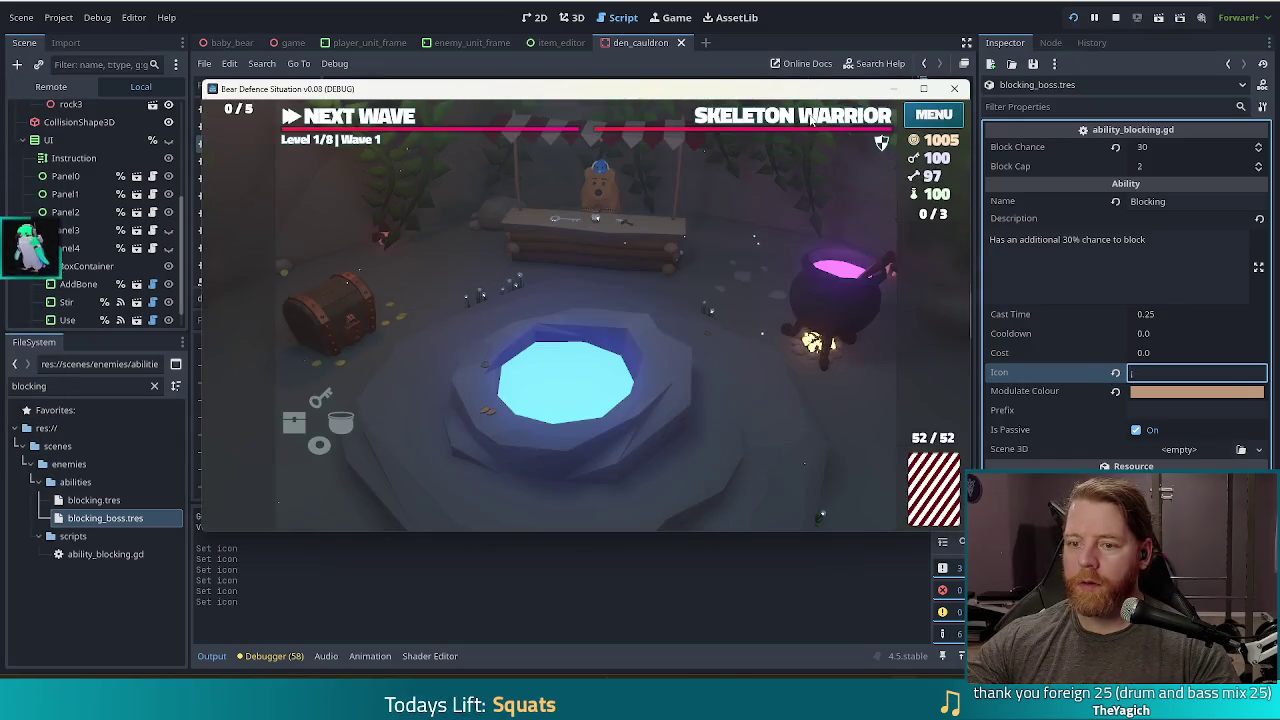
left_click(812, 118)
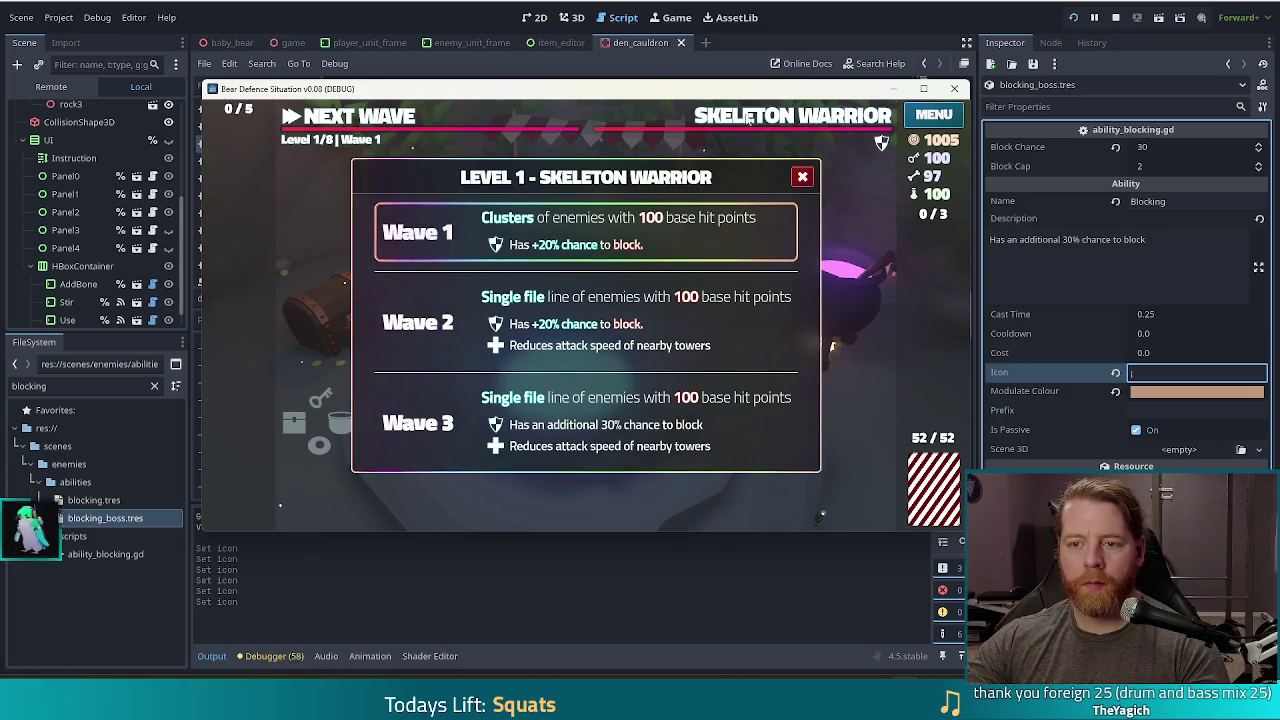
Close the Level 1 – Skeleton Warrior wave-info panel.
left_click(785, 118)
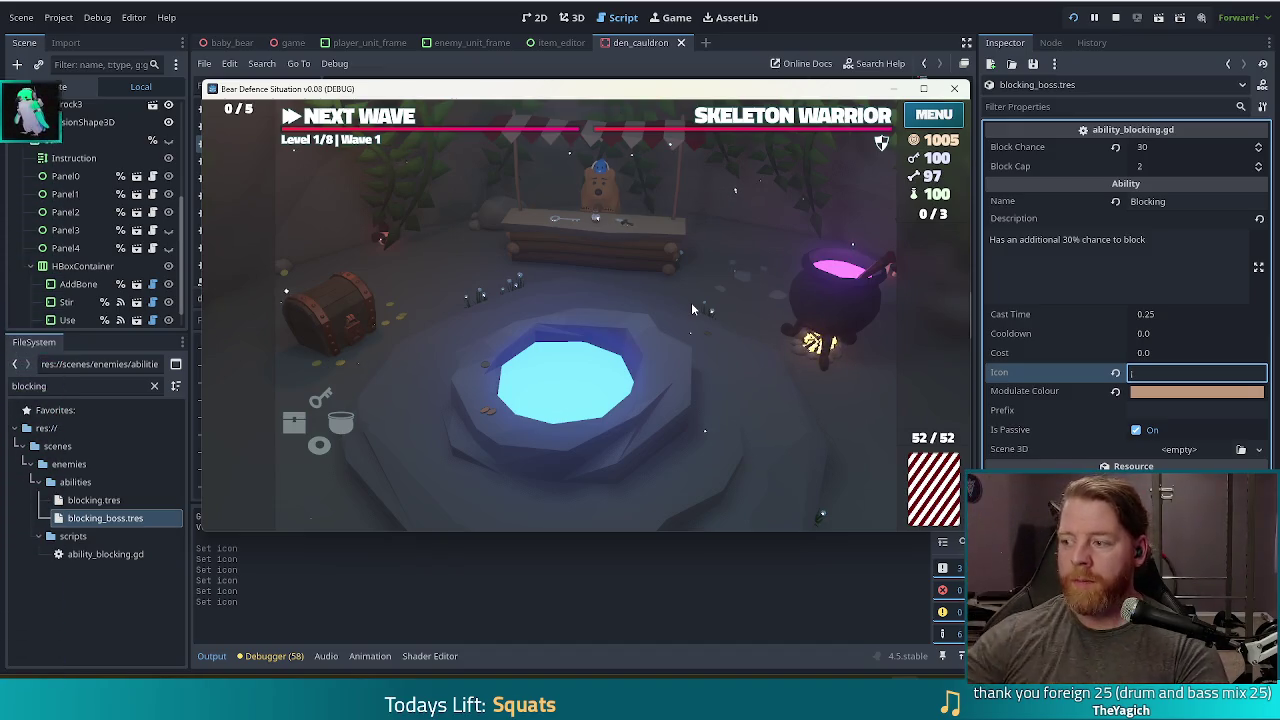
Open and close the Level 1 wave details, then bring the player_unit_frame scene back.
left_click(749, 125)
left_click(802, 176)
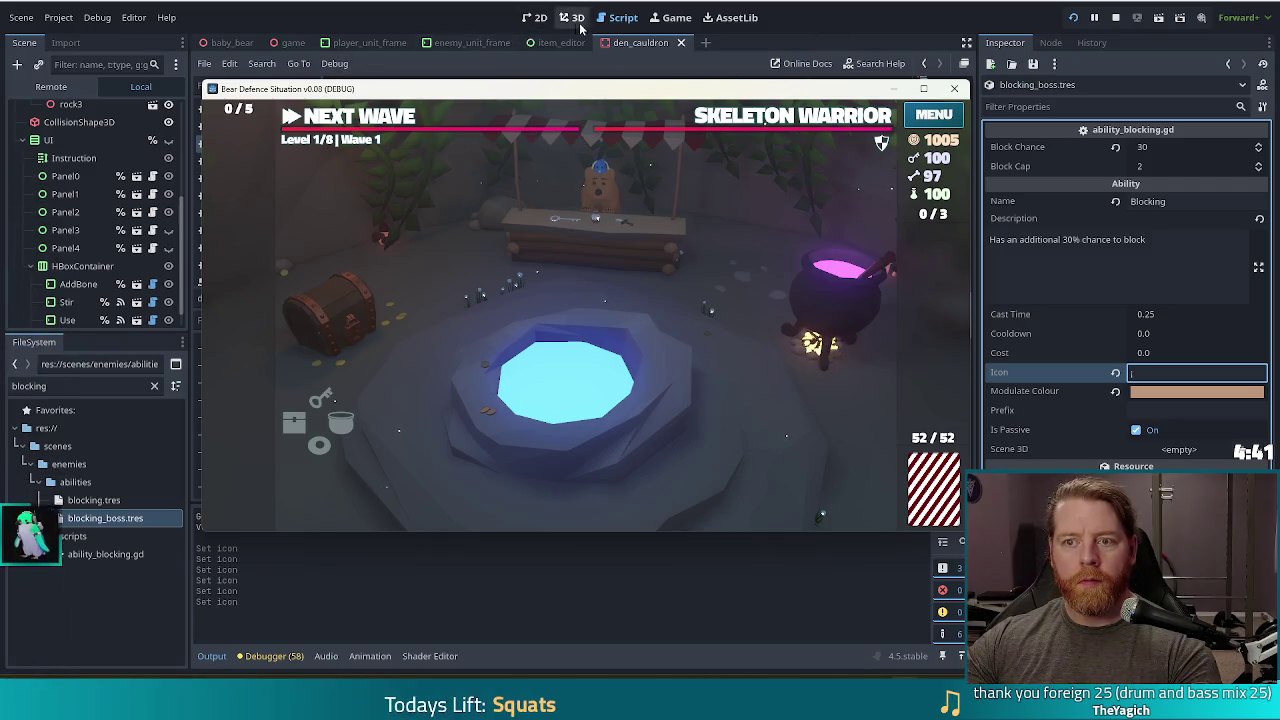
left_click(342, 44)
Add Global.game.lives_changed.connect(_on_lives_changed) on line 14 of player_unit_frame.gd's _ready.
left_click(159, 111)
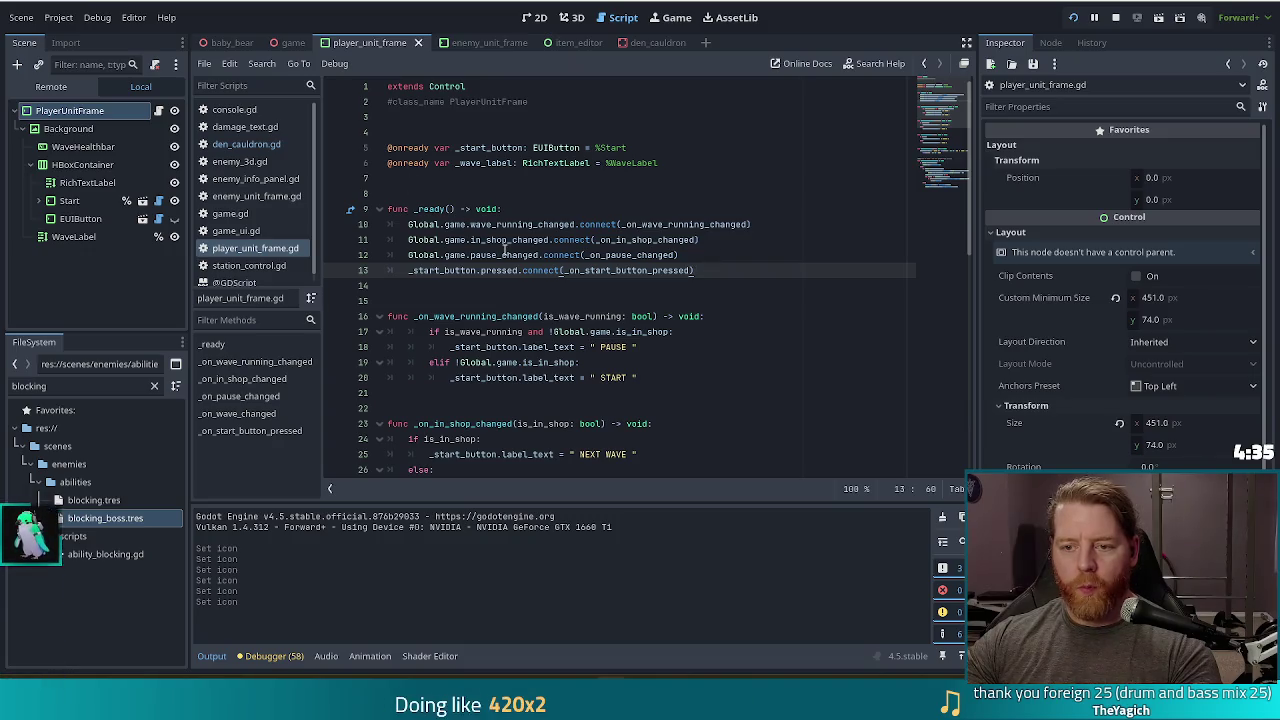
mouse_move(576, 237)
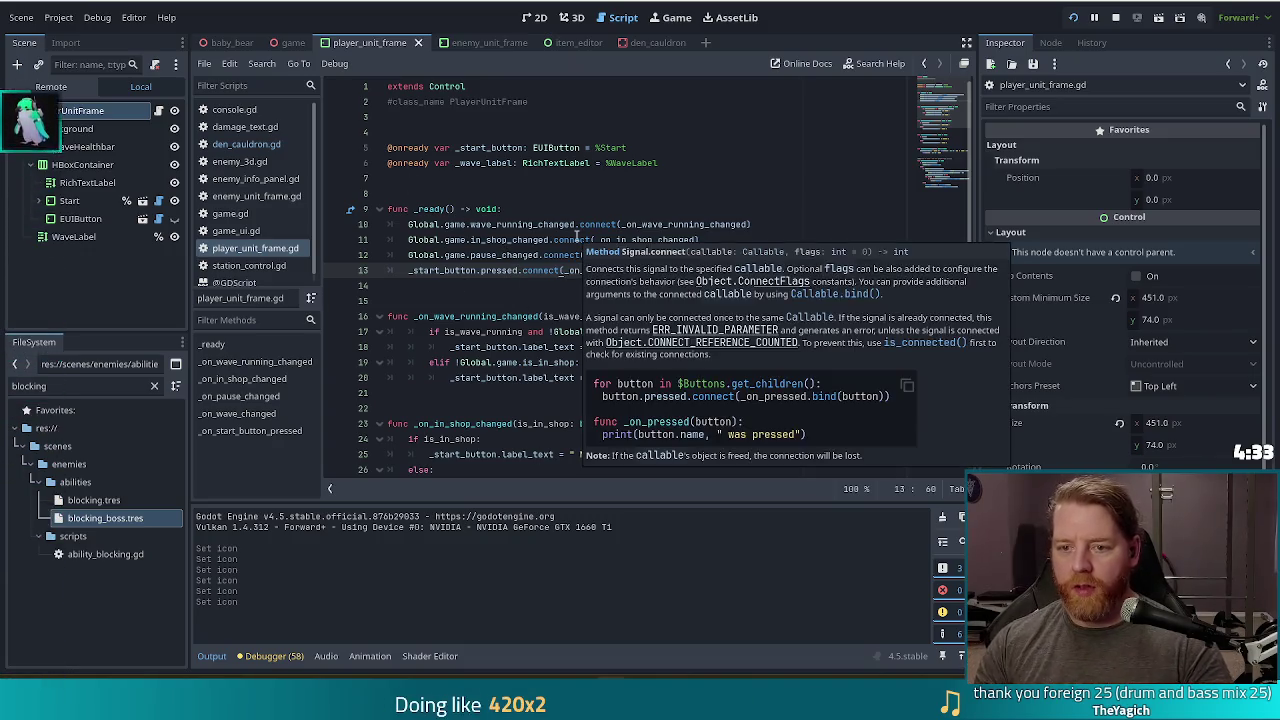
key("Return")
type("Glob")
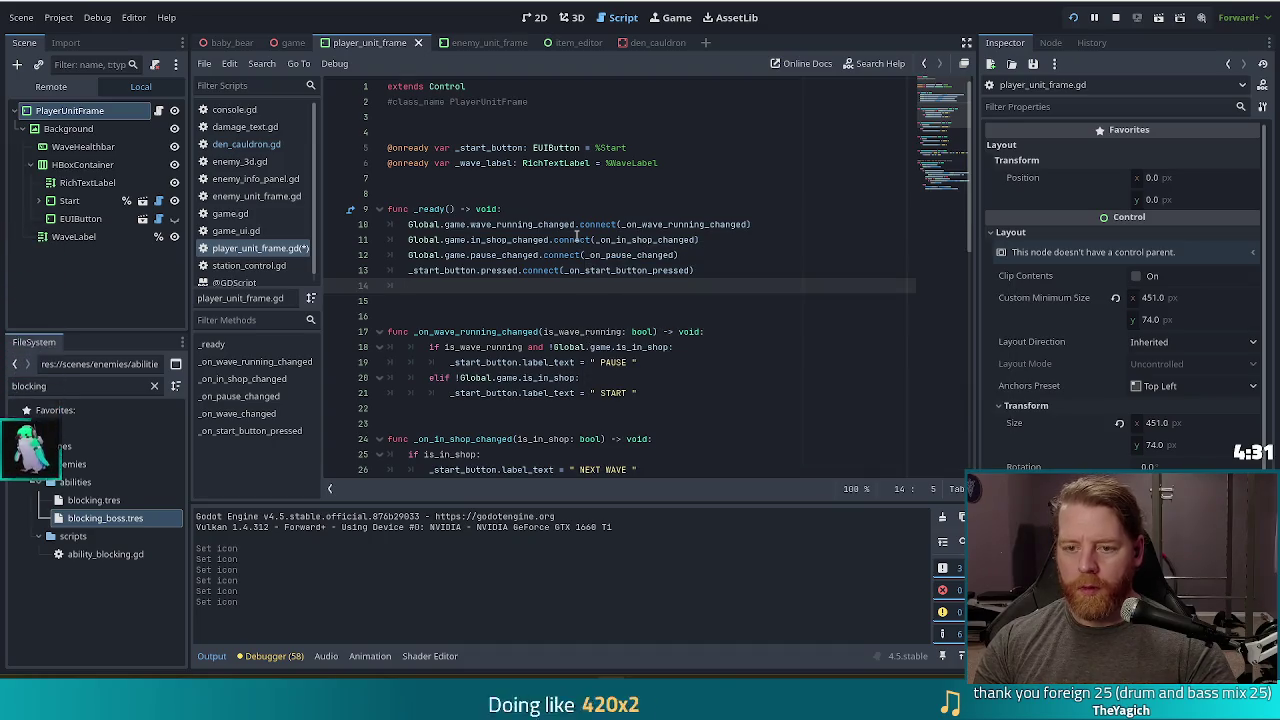
type("al.game.l.i")
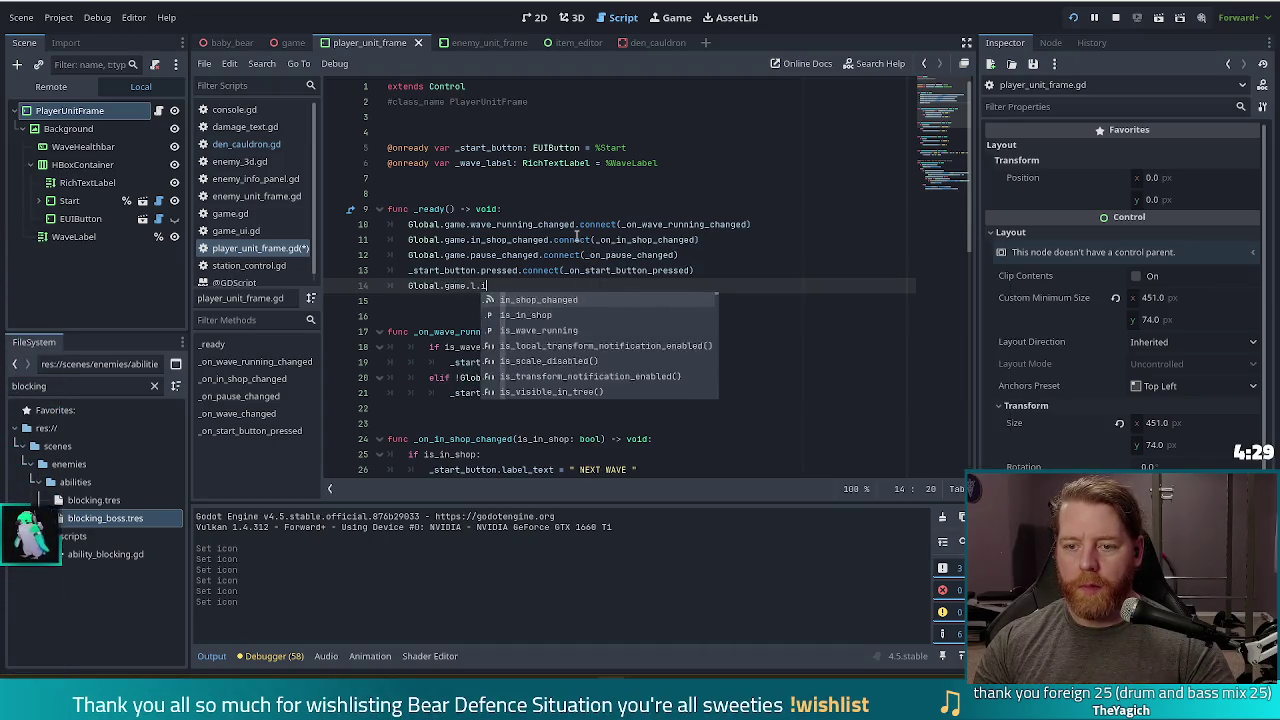
key("BackSpace")
key("BackSpace")
type("ives")
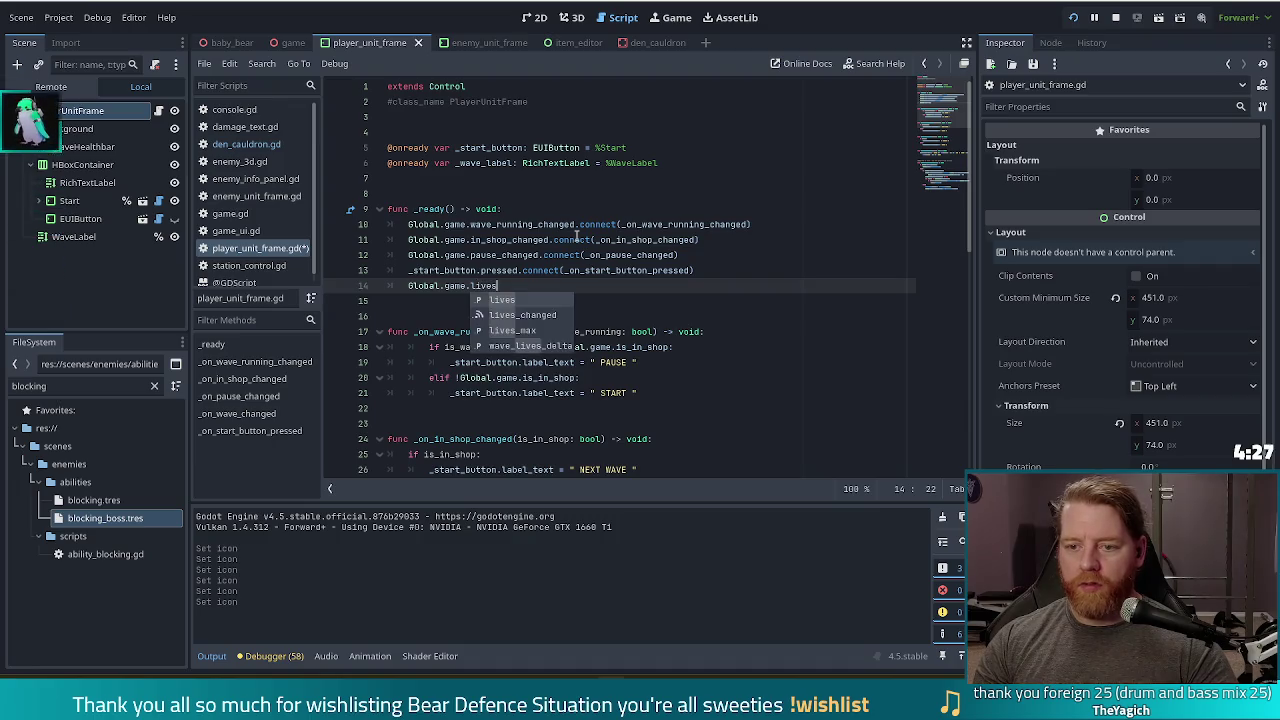
key("Down")
key("Return")
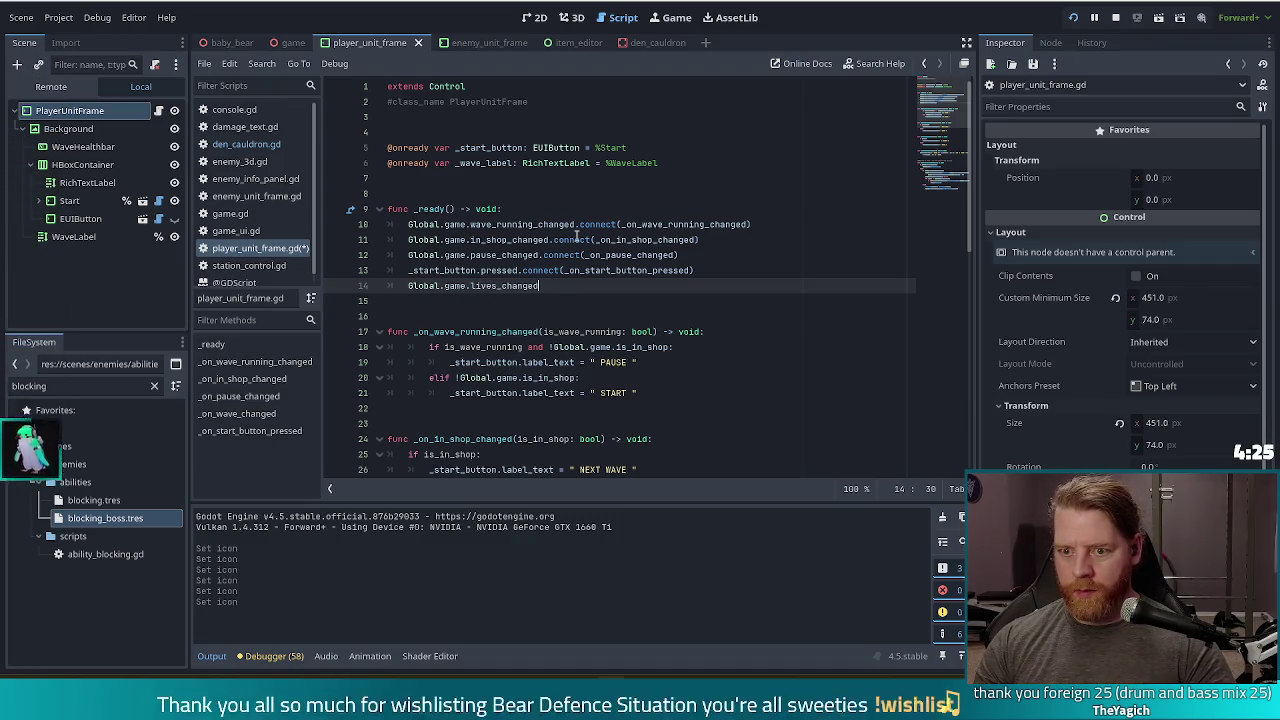
type(".connect(")
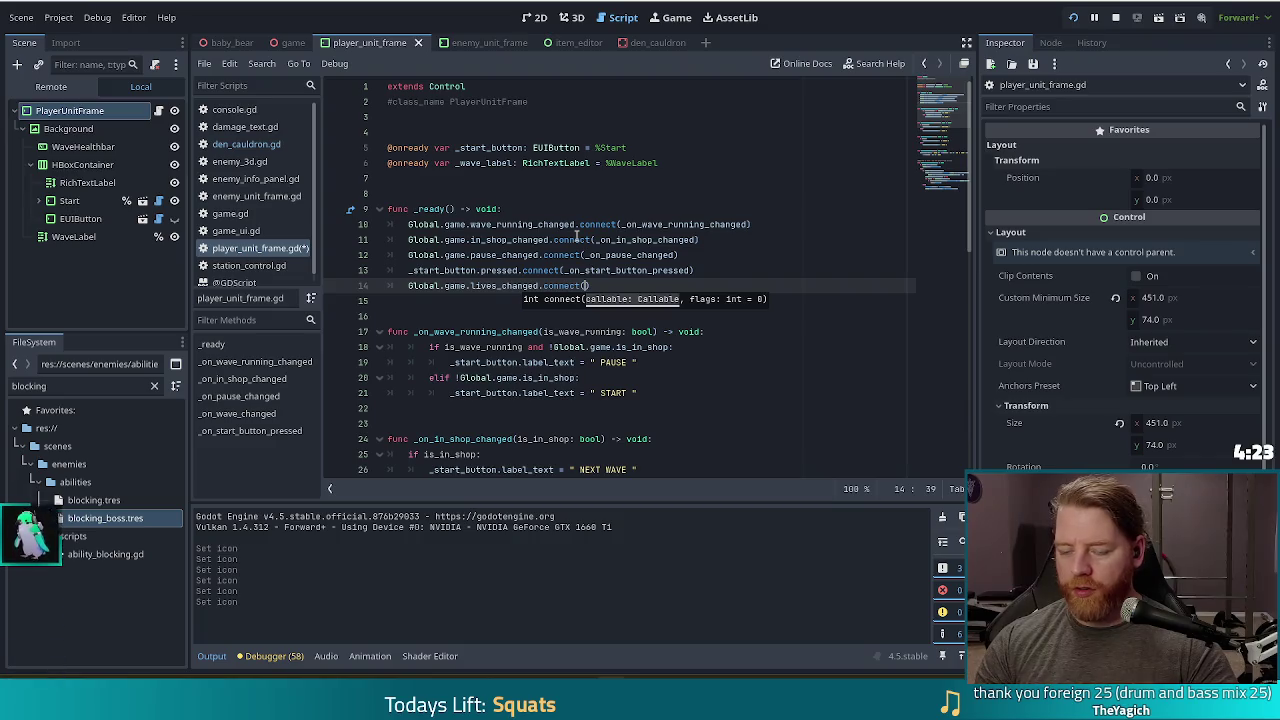
type("n")
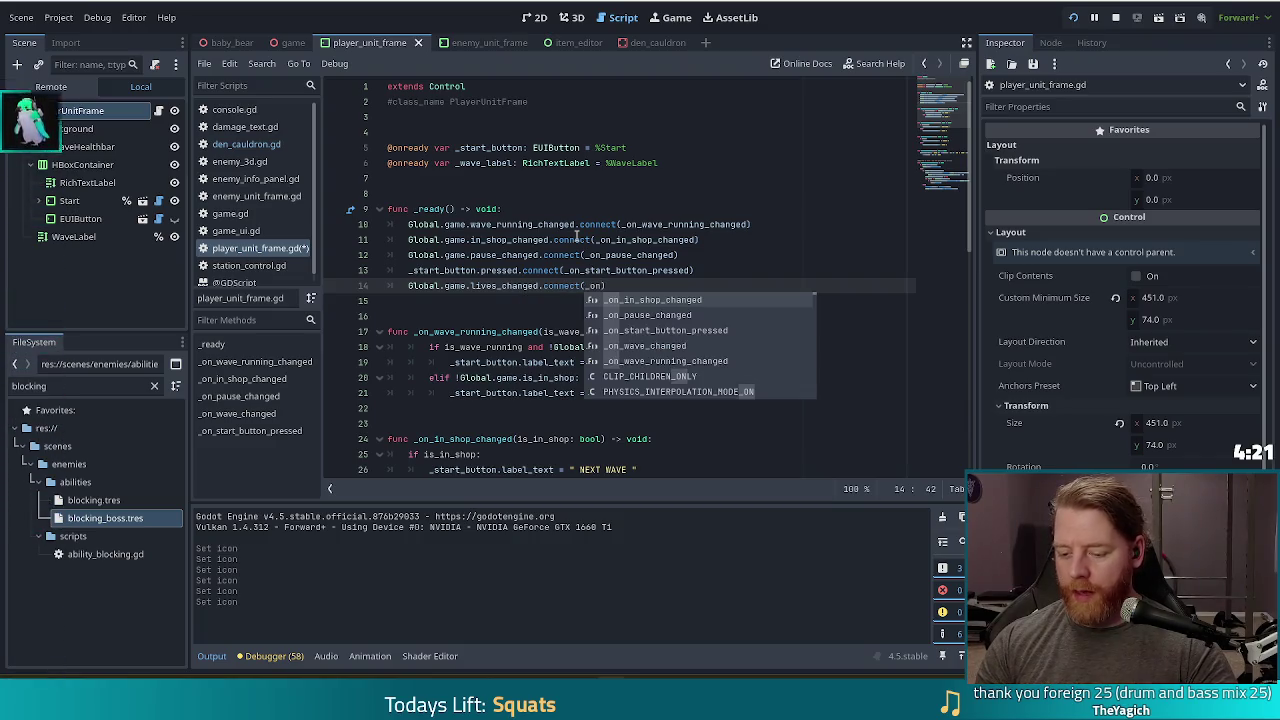
type("_llives_changed")
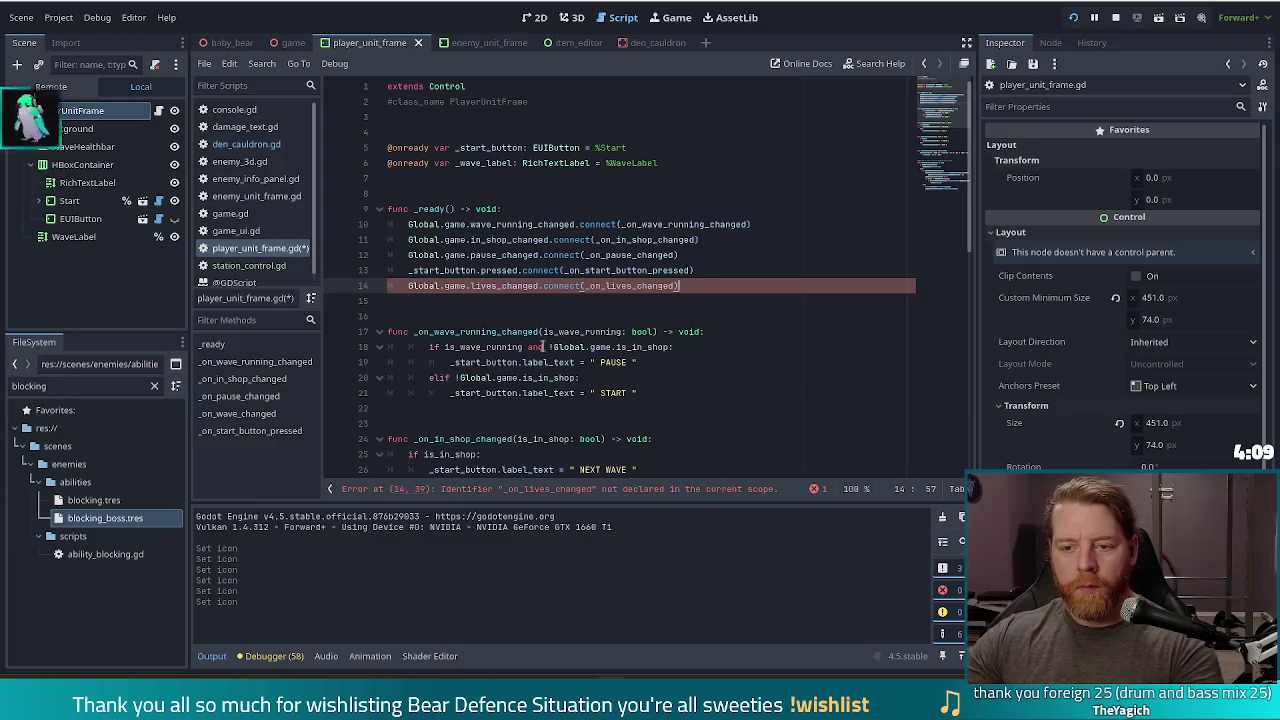
scroll(696, 298, "down", 10)
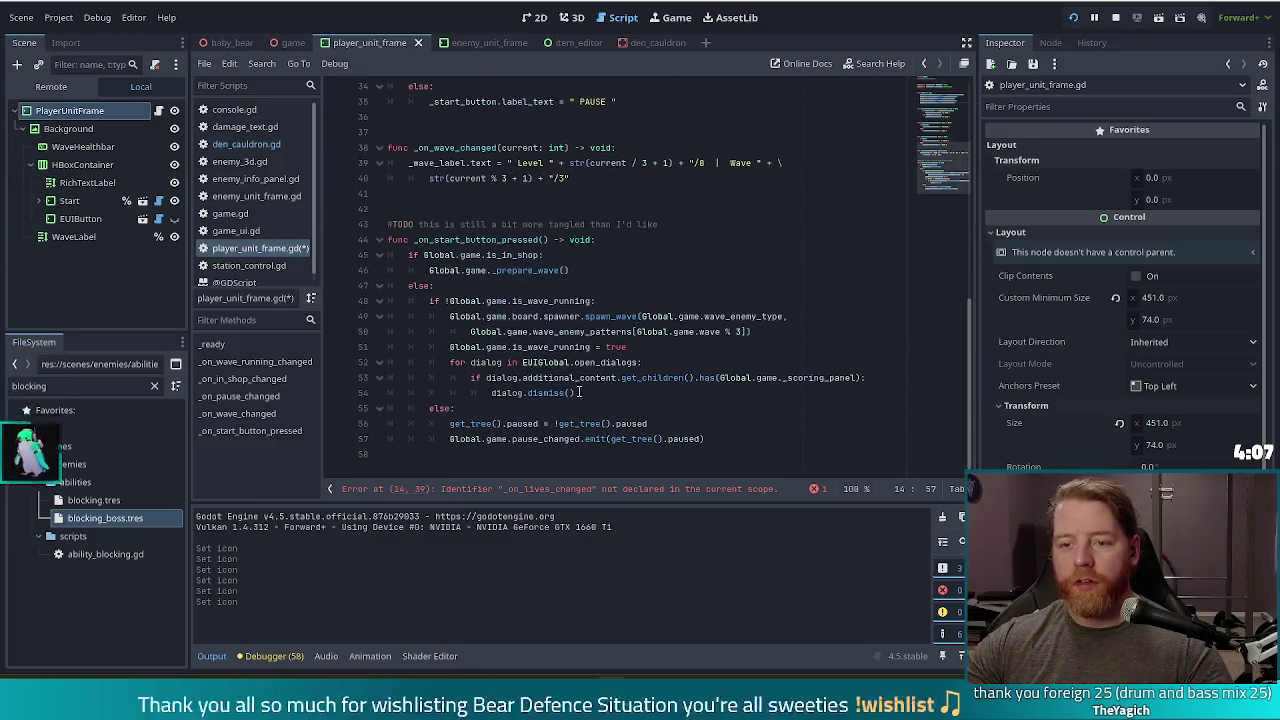
scroll(608, 342, "up", 2)
left_click(624, 268)
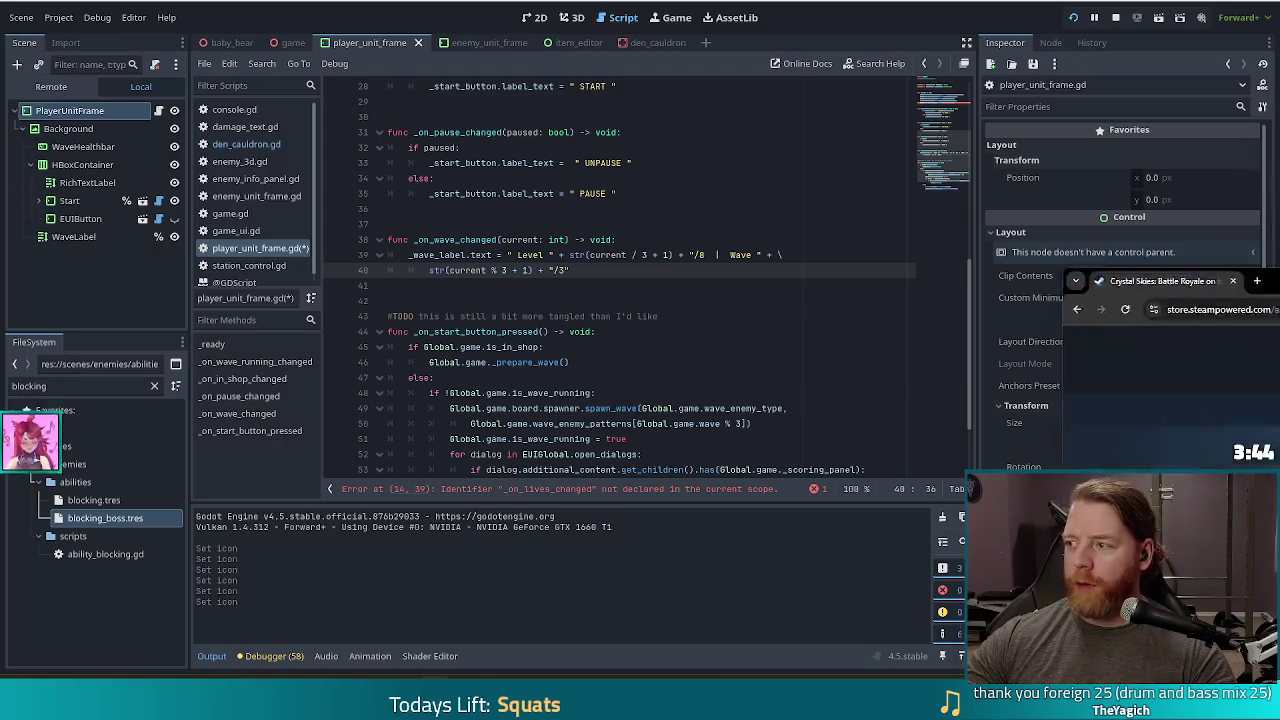
Switch to the Crystal Skies: Battle Royale Steam page and play its Pre-alpha Dev Diary video.
key("alt+Tab")
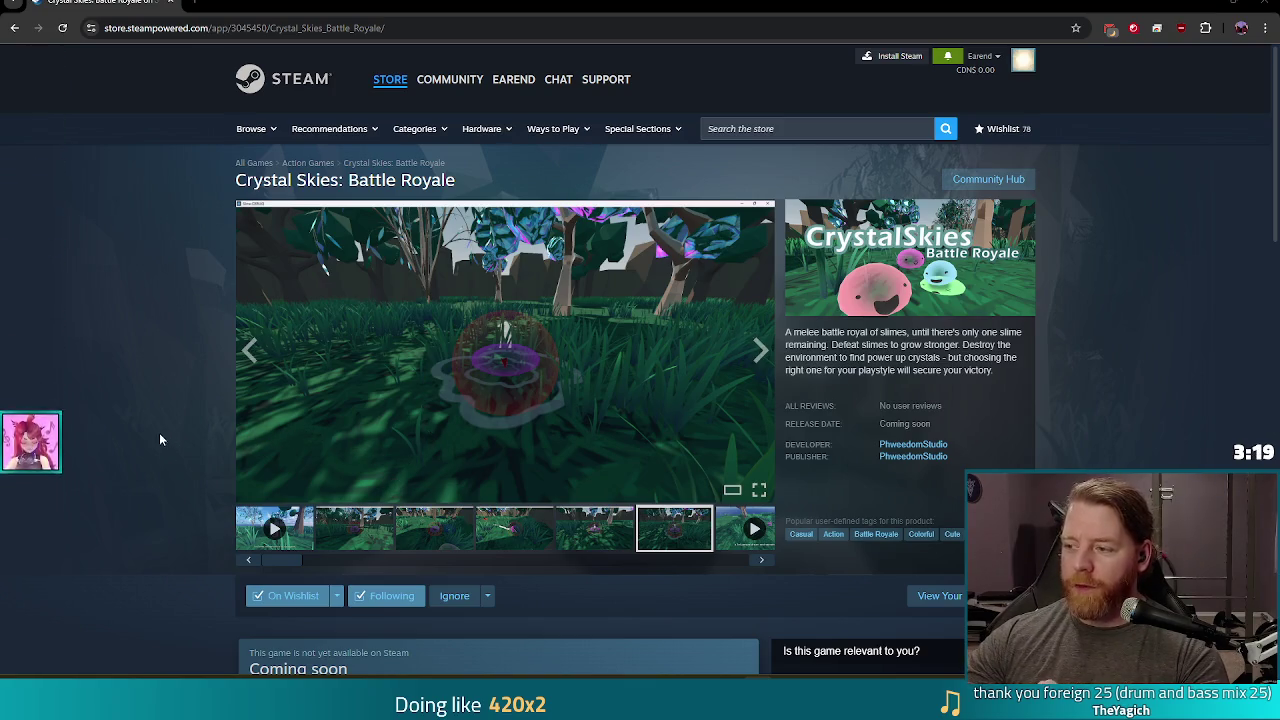
left_click(274, 528)
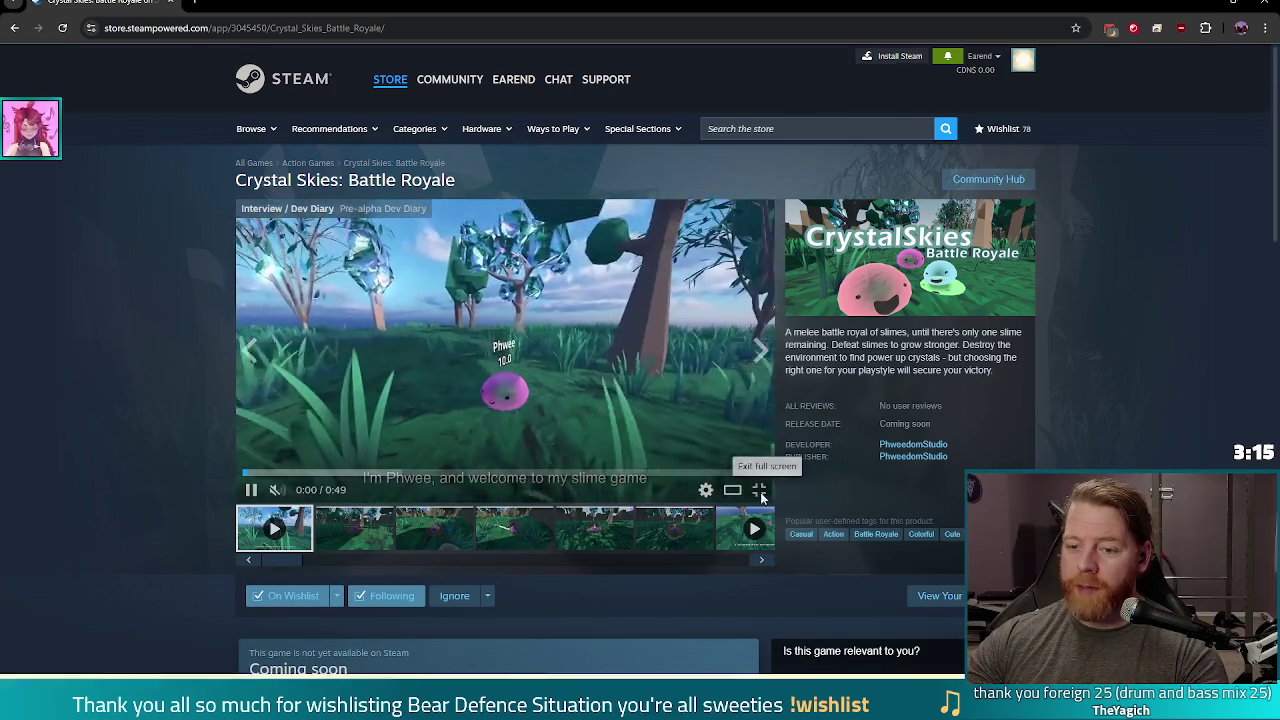
left_click(759, 490)
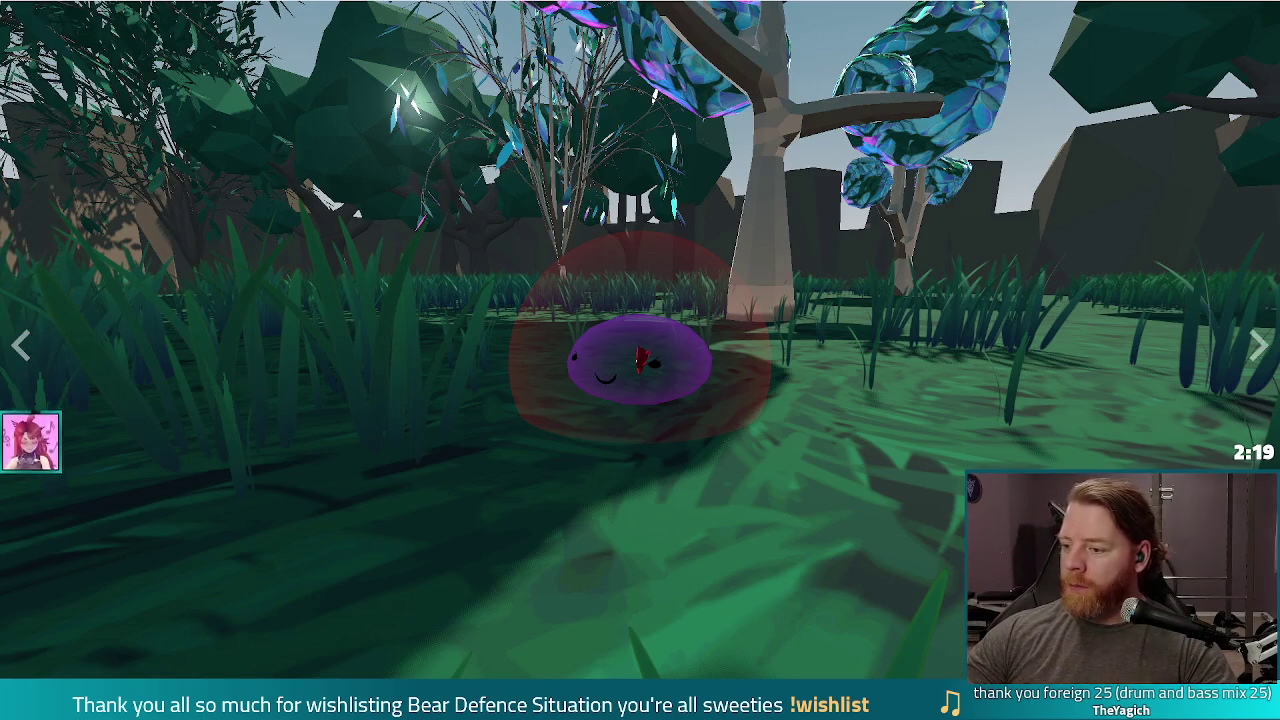
key("Escape")
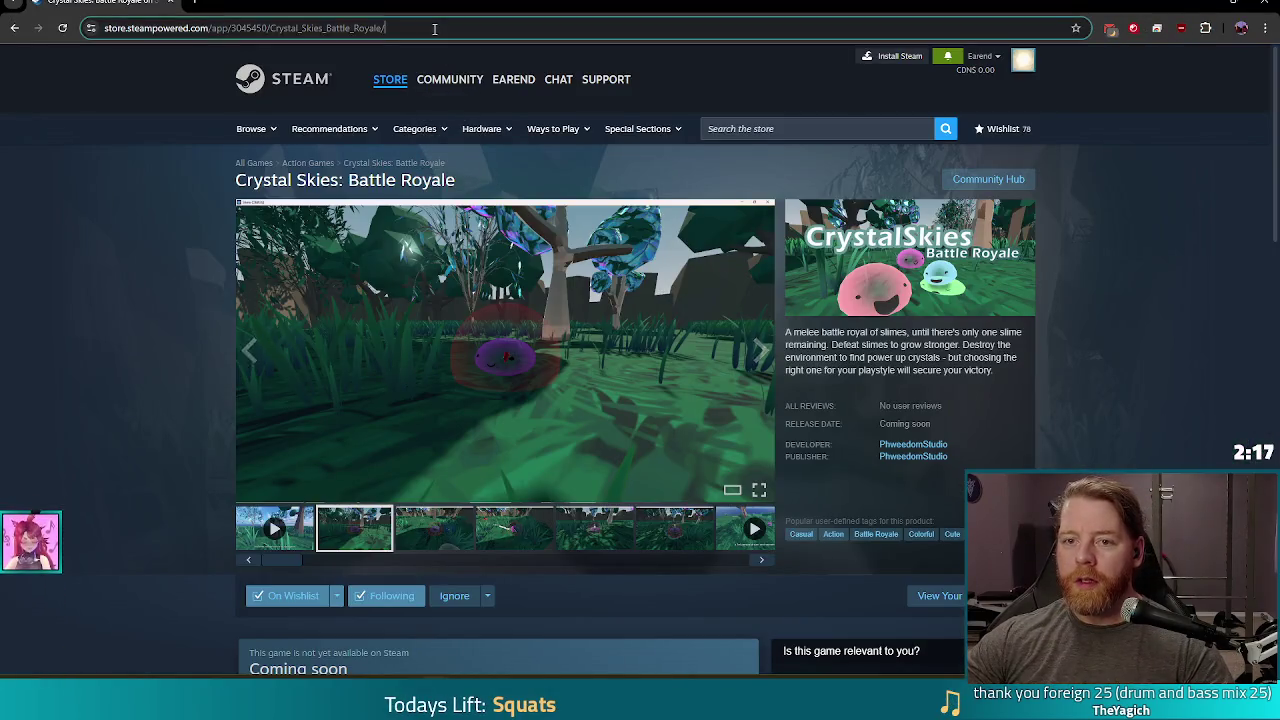
Open the Bear Defence Situation Steam store page, already in the library, in a new tab.
left_click(434, 28)
key("Escape")
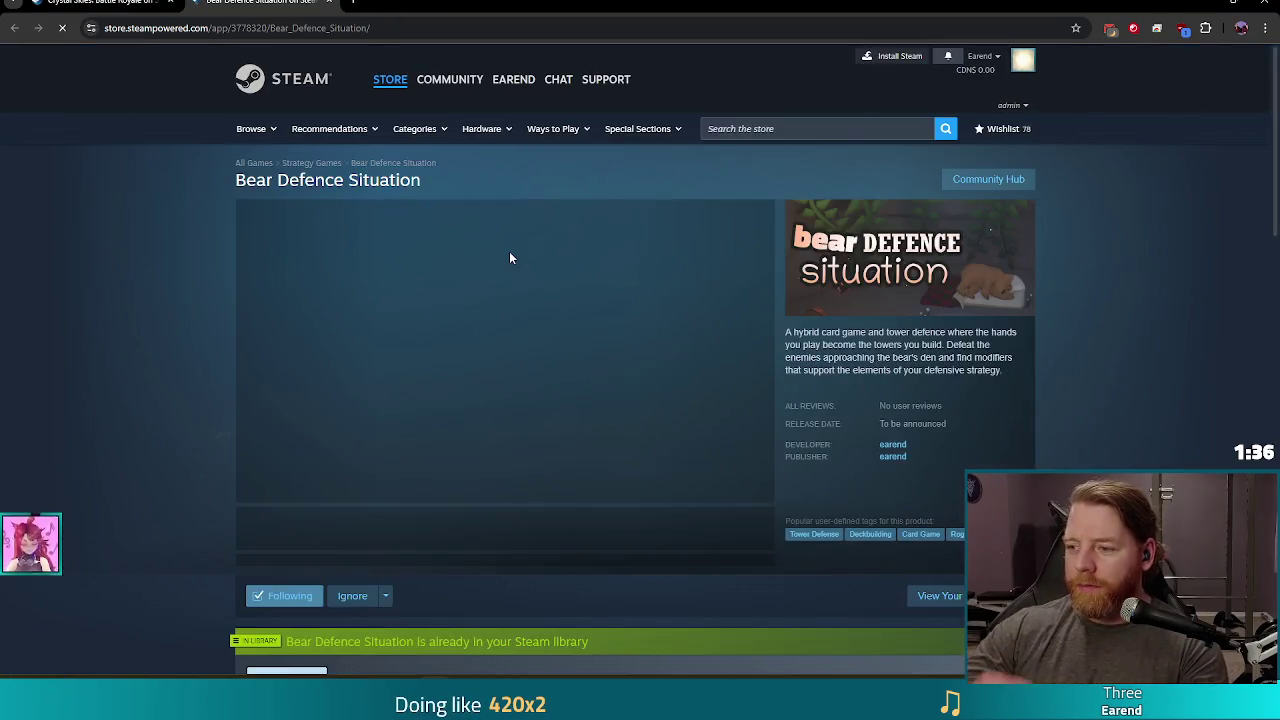
Start the Bear Defence Situation trailer and watch it full screen.
left_click(276, 537)
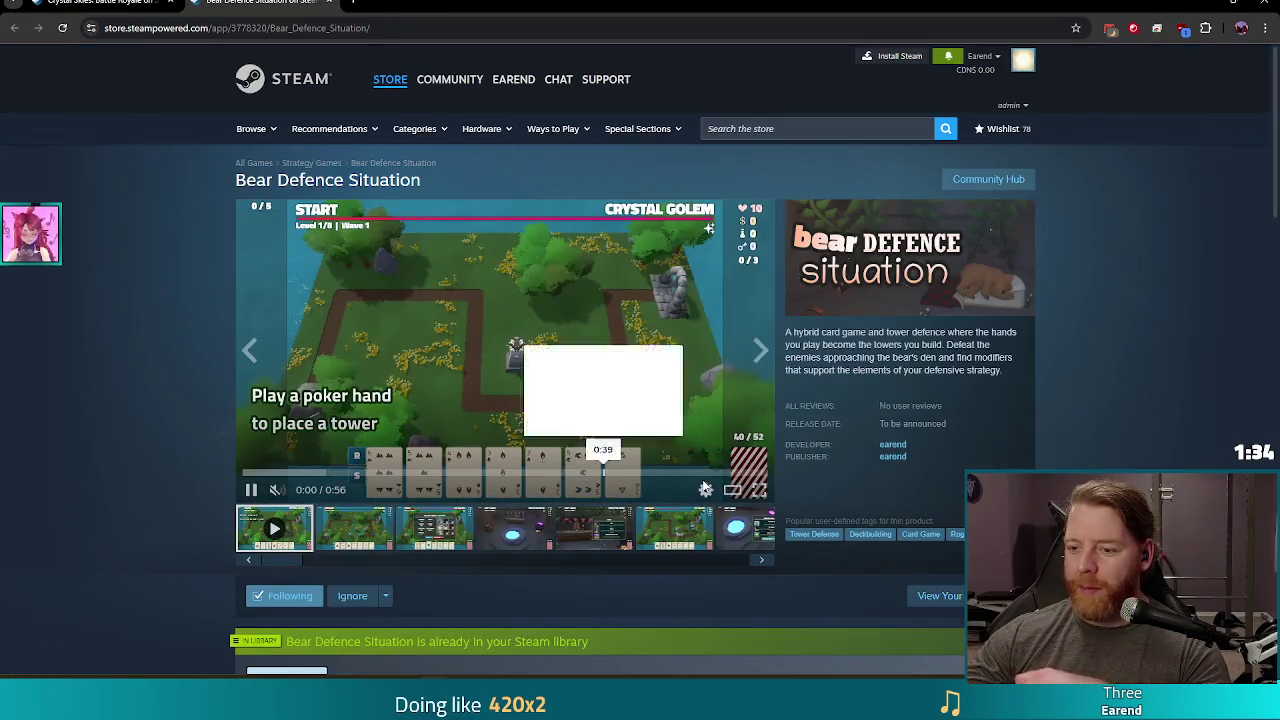
left_click(752, 490)
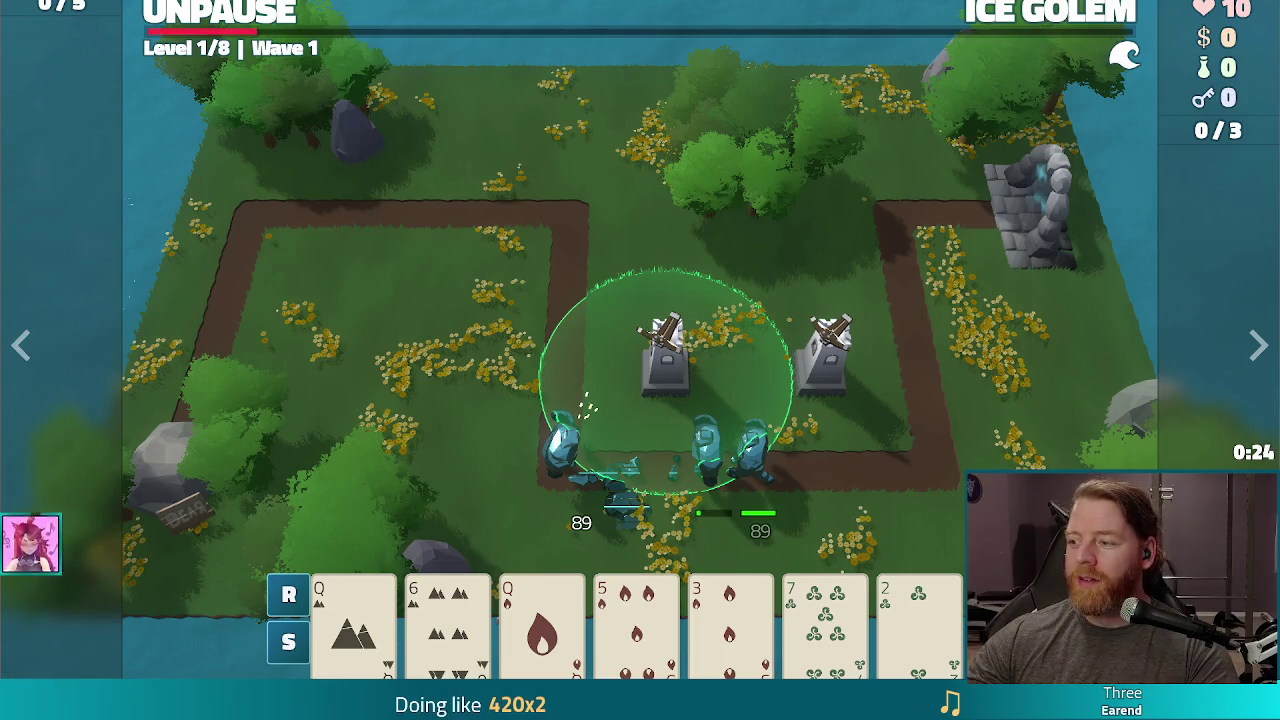
Exit the full-screen trailer and switch back to player_unit_frame.gd in Godot.
key("Escape")
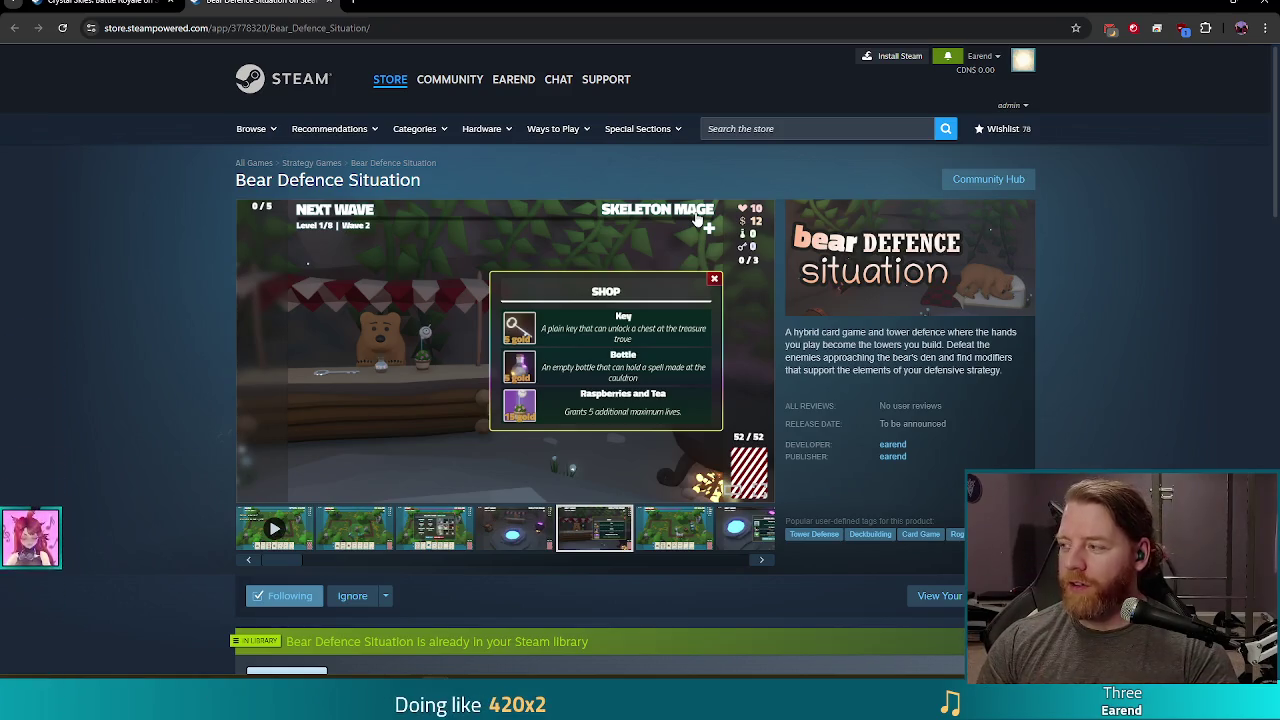
key("alt+Tab")
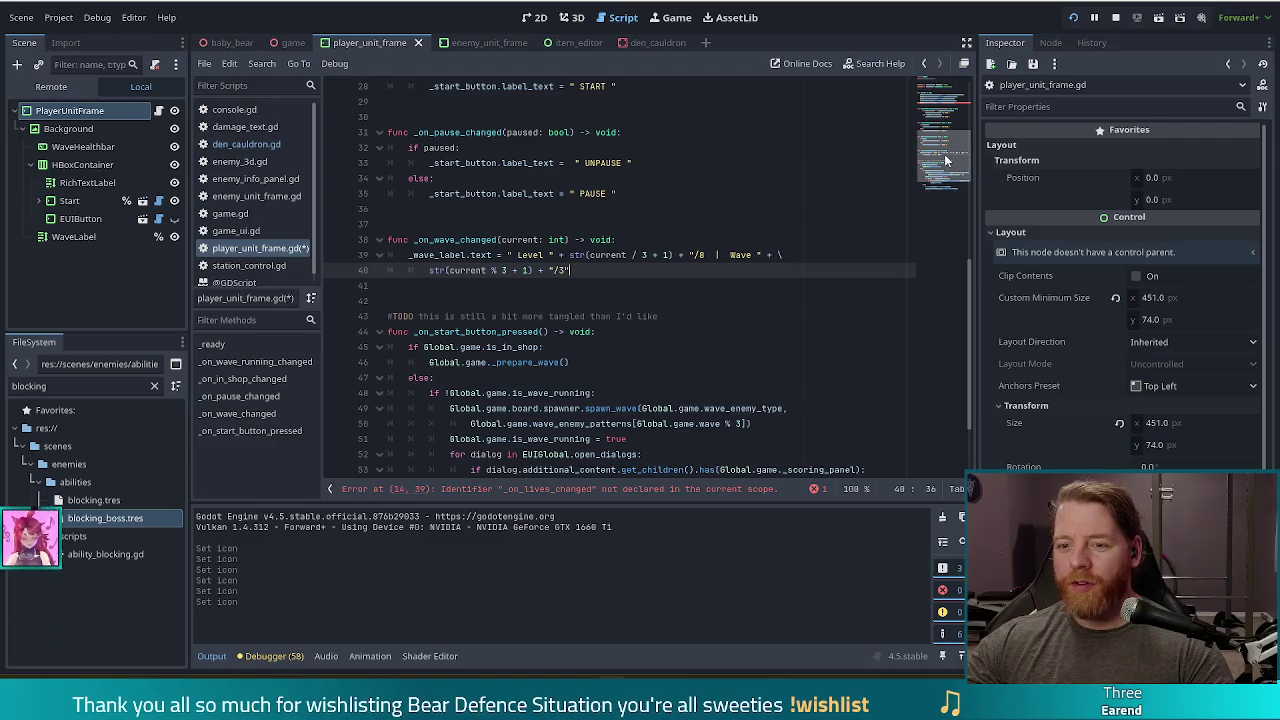
Add a new _on_lives_changed function line below _on_wave_changed.
scroll(791, 194, "down", 1)
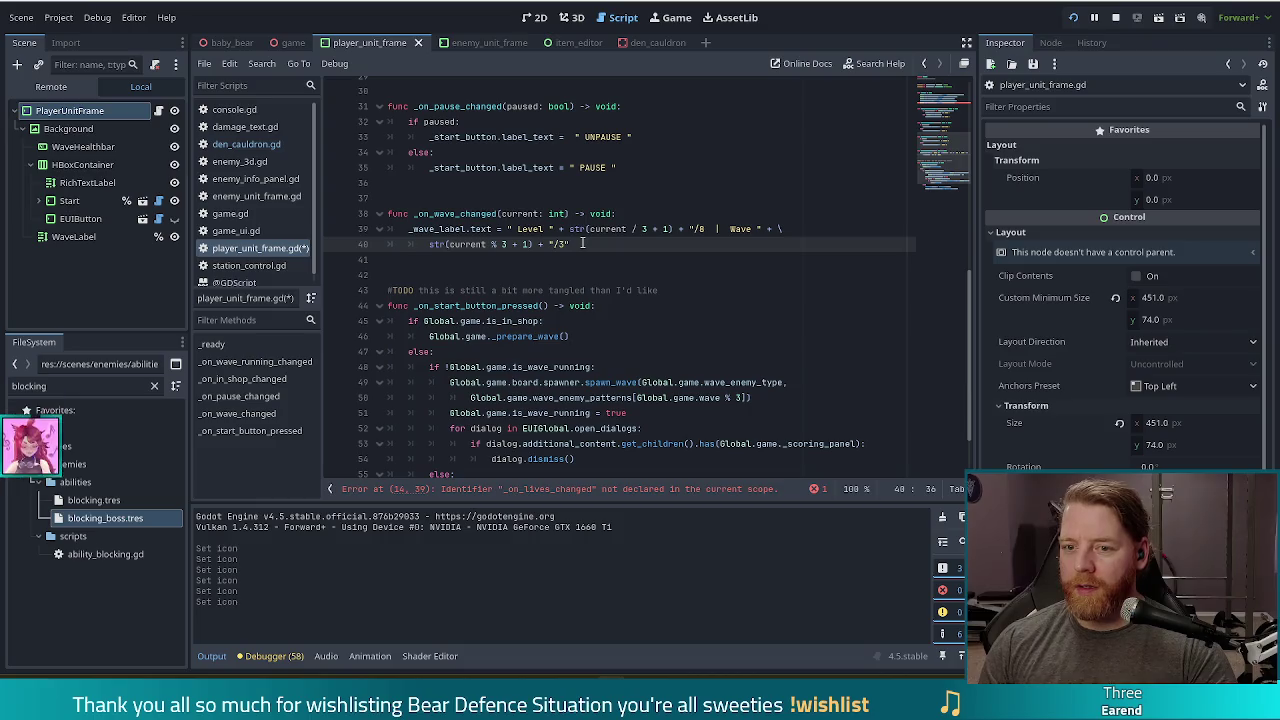
key("Return")
key("Return")
key("Return")
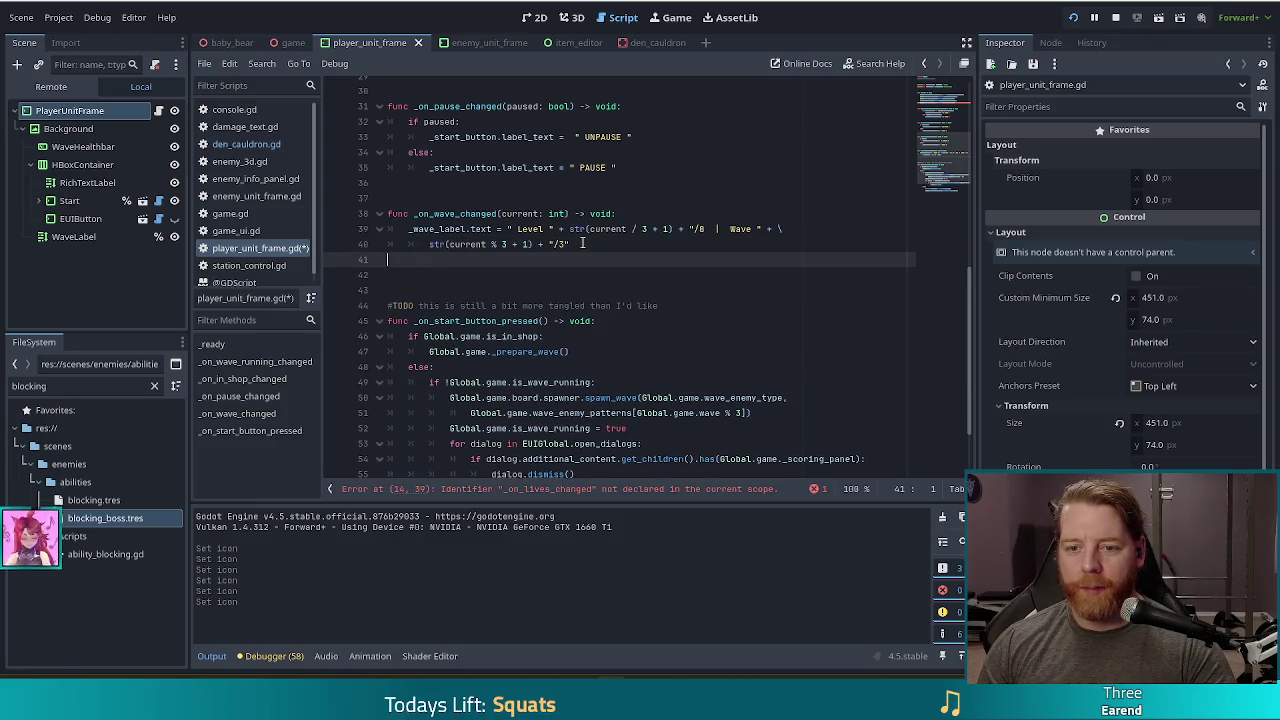
type("func_on_")
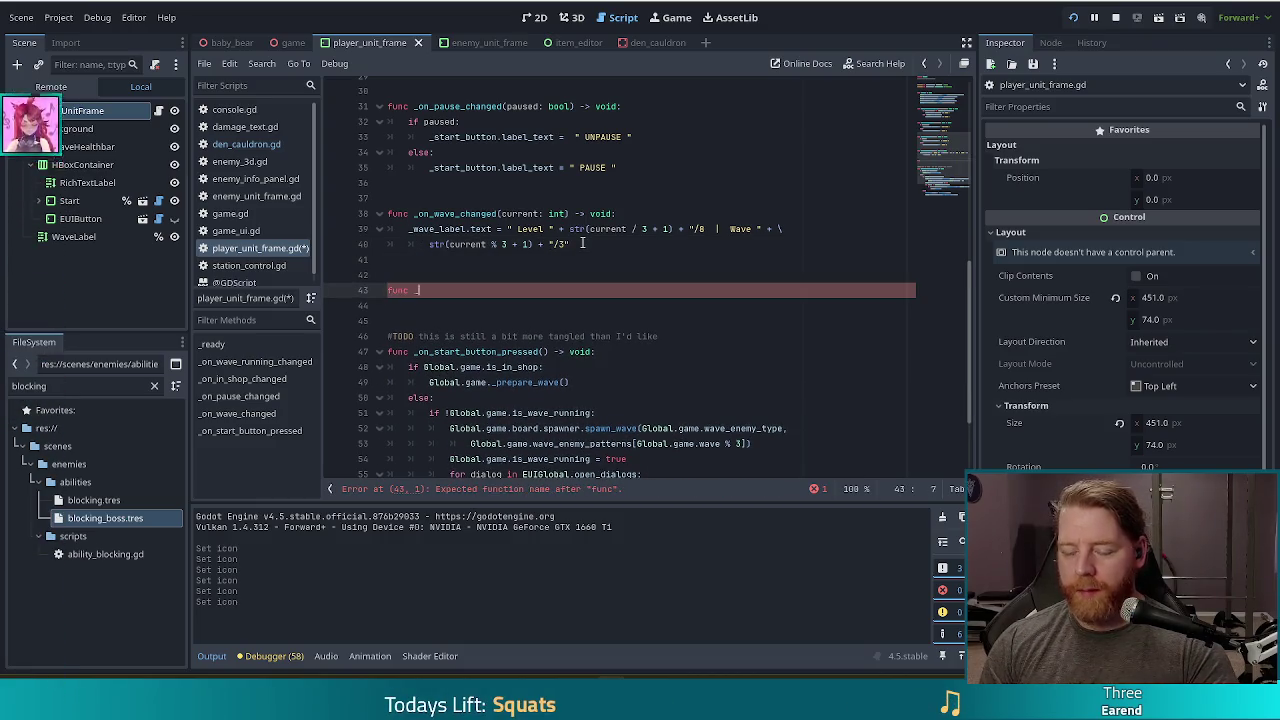
type("lives")
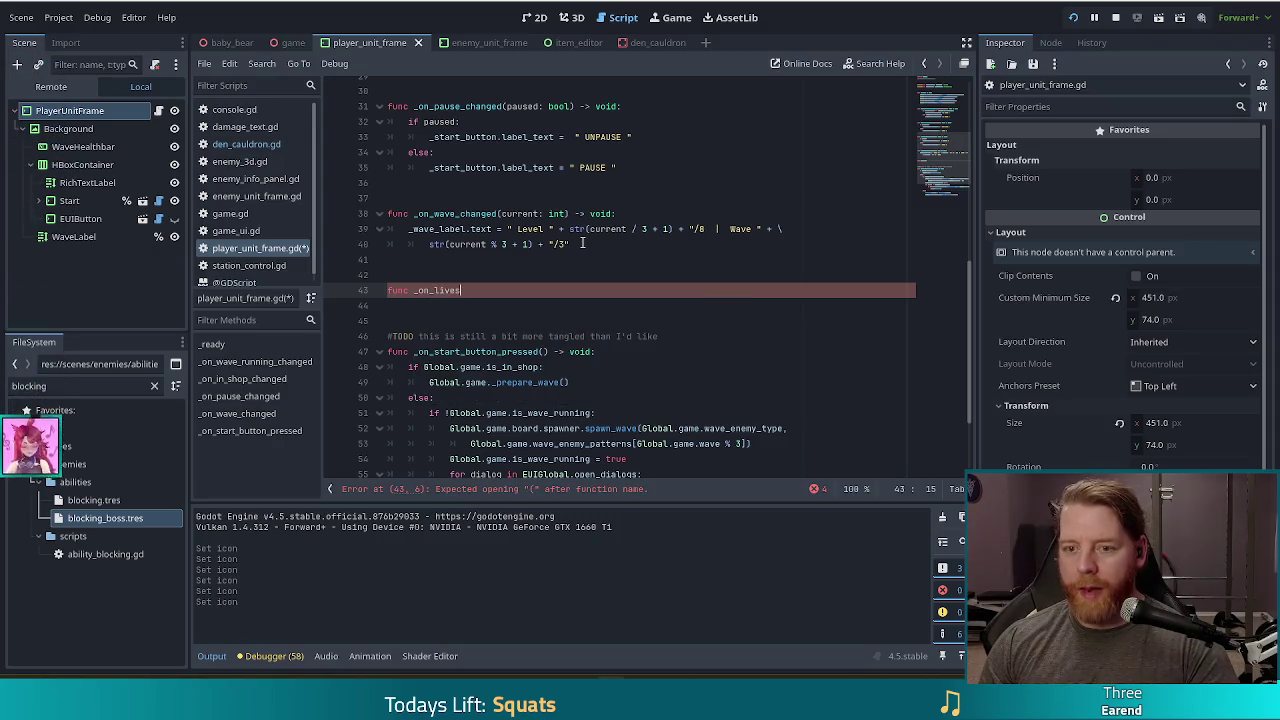
type("_changed(")
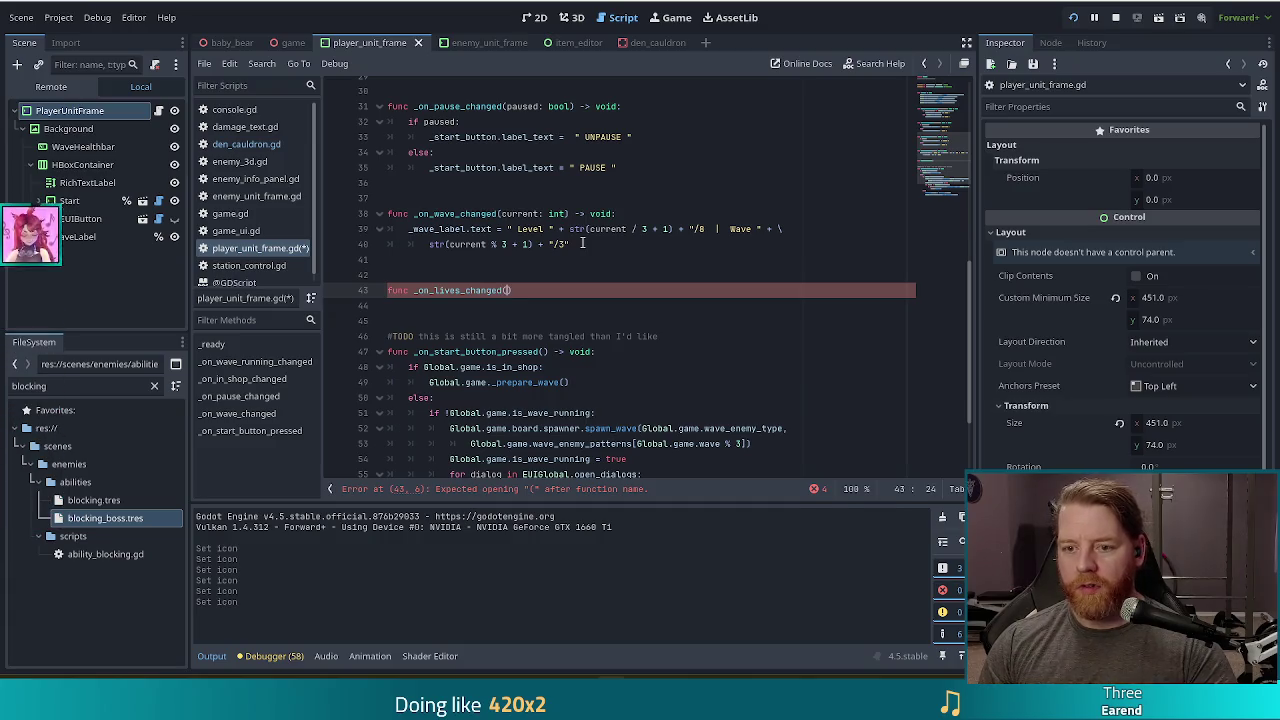
scroll(583, 243, "up", 1)
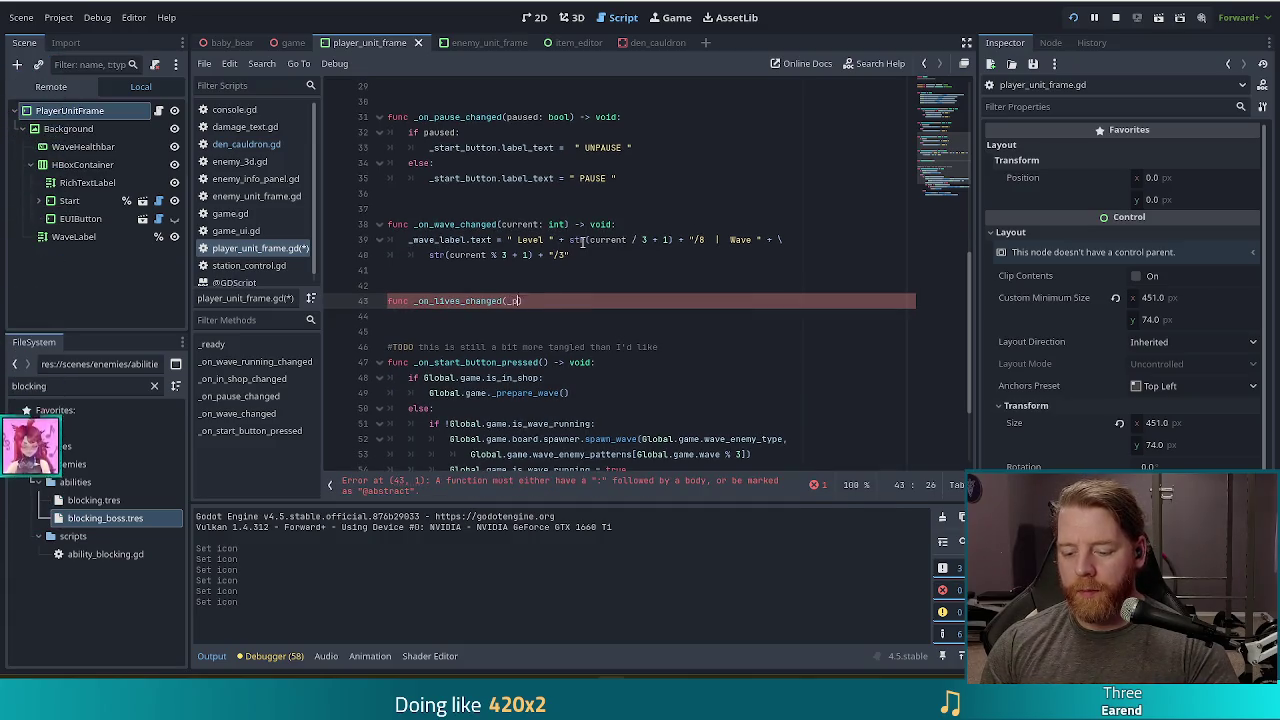
Give it parameters _previous: int and _current: int, a -> void return and a pass body.
type("revious, _current")
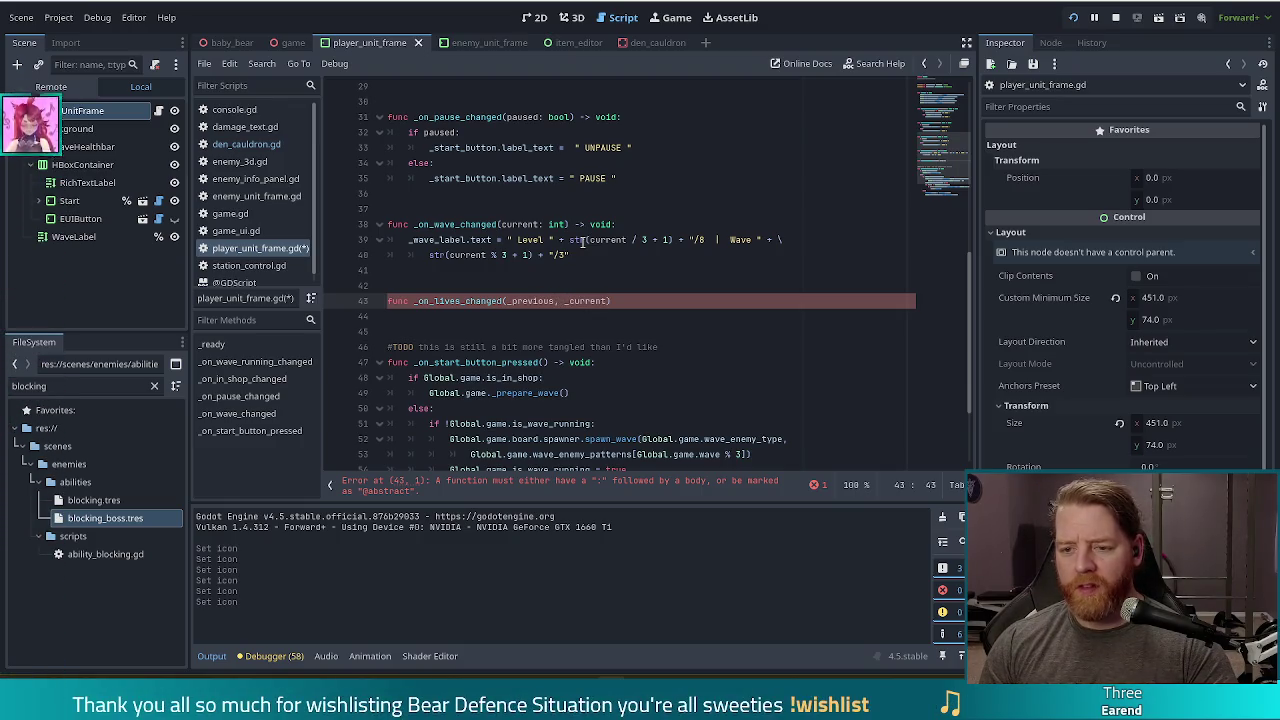
key("Left")
key("Left")
key("Left")
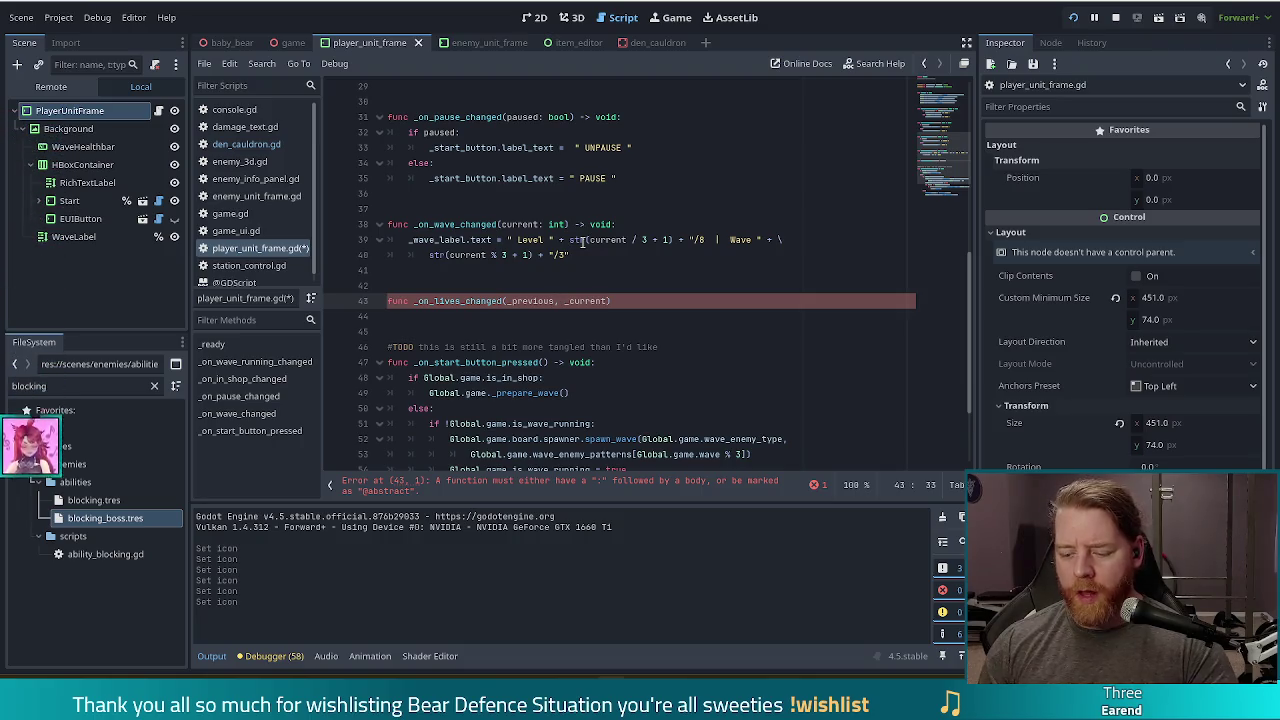
type("int")
key("End")
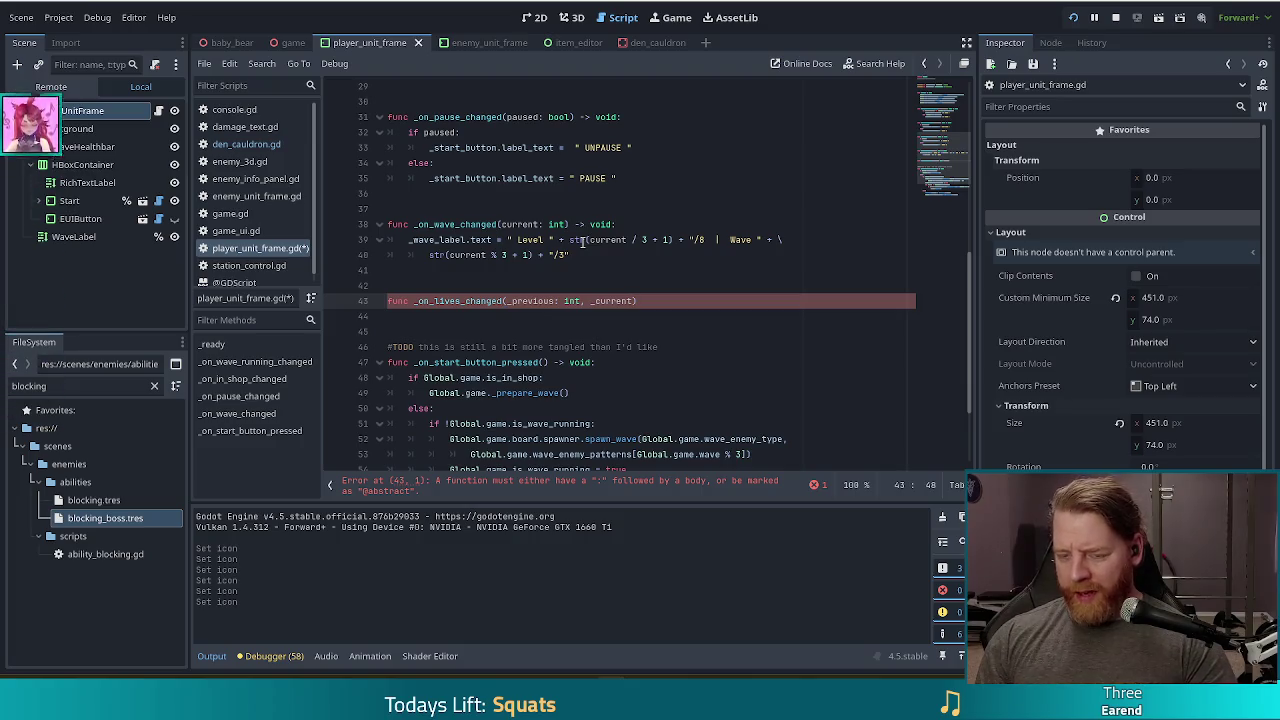
type("int")
key("End")
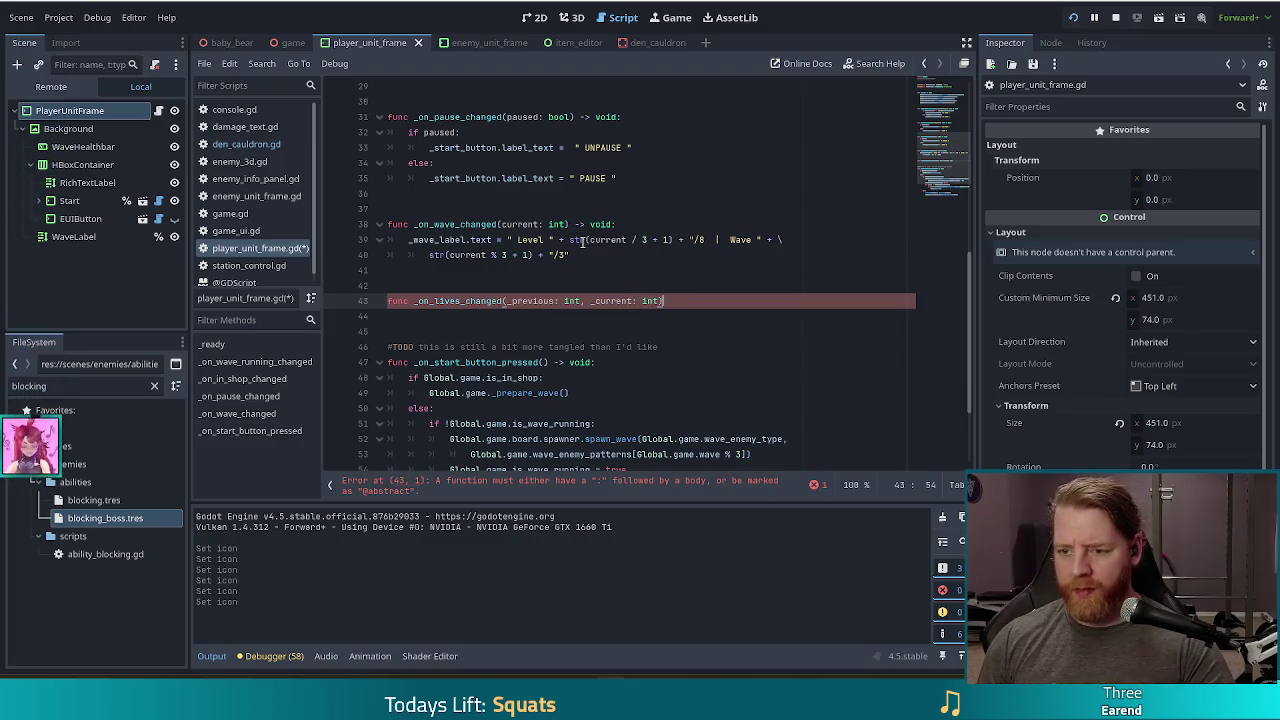
type("-> void:")
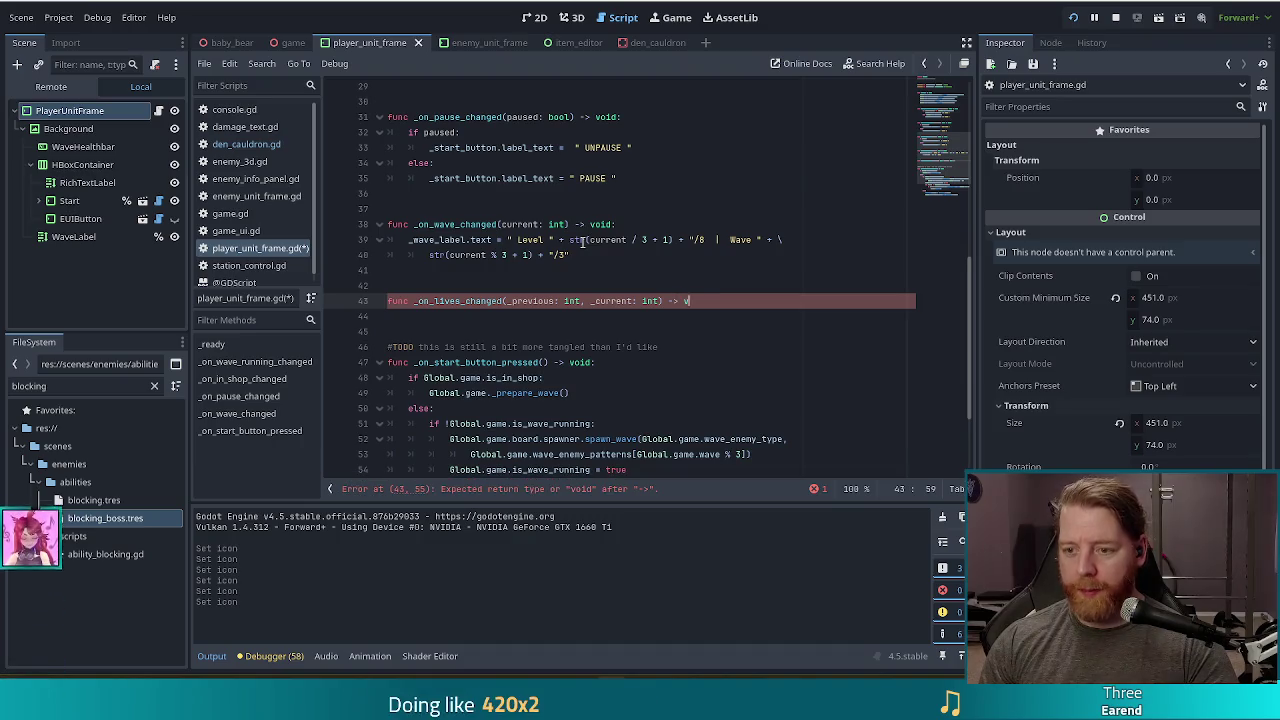
key("Return")
type("pass")
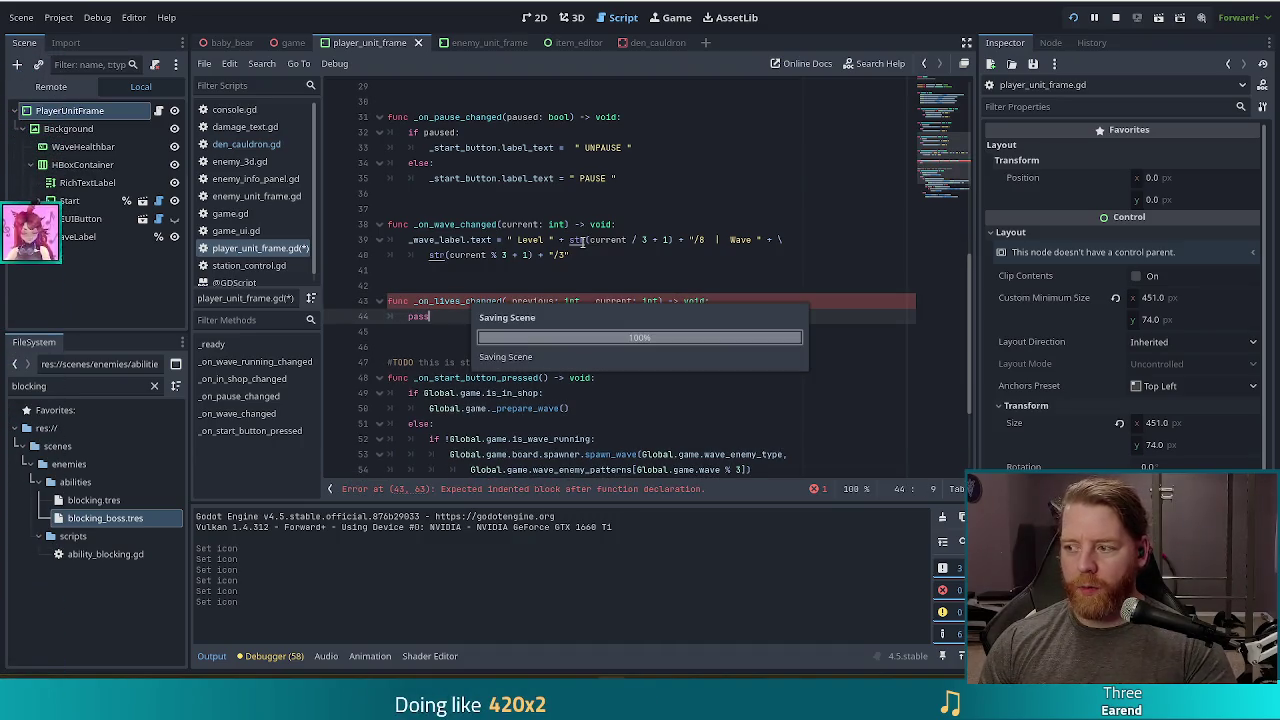
key("Escape")
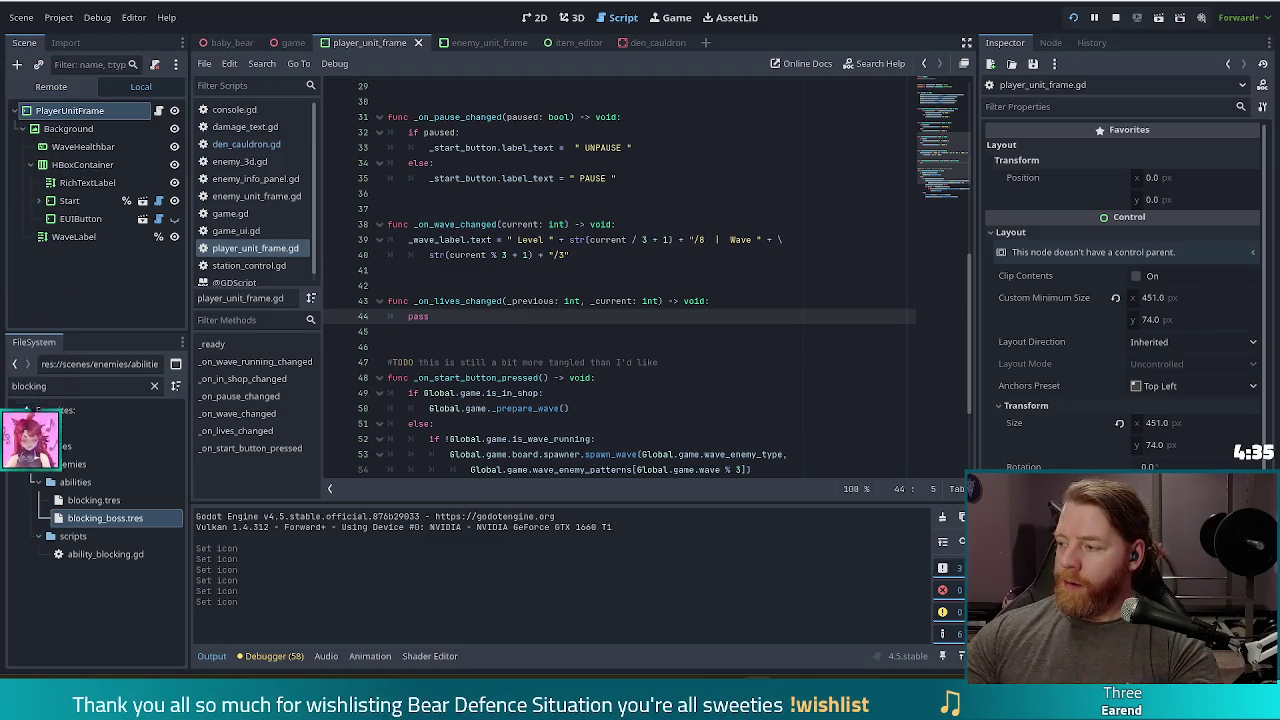
Place the cursor at the return type of the _on_lives_changed declaration.
left_click(684, 300)
Select the placeholder pass in the _on_lives_changed handler.
left_click(521, 319)
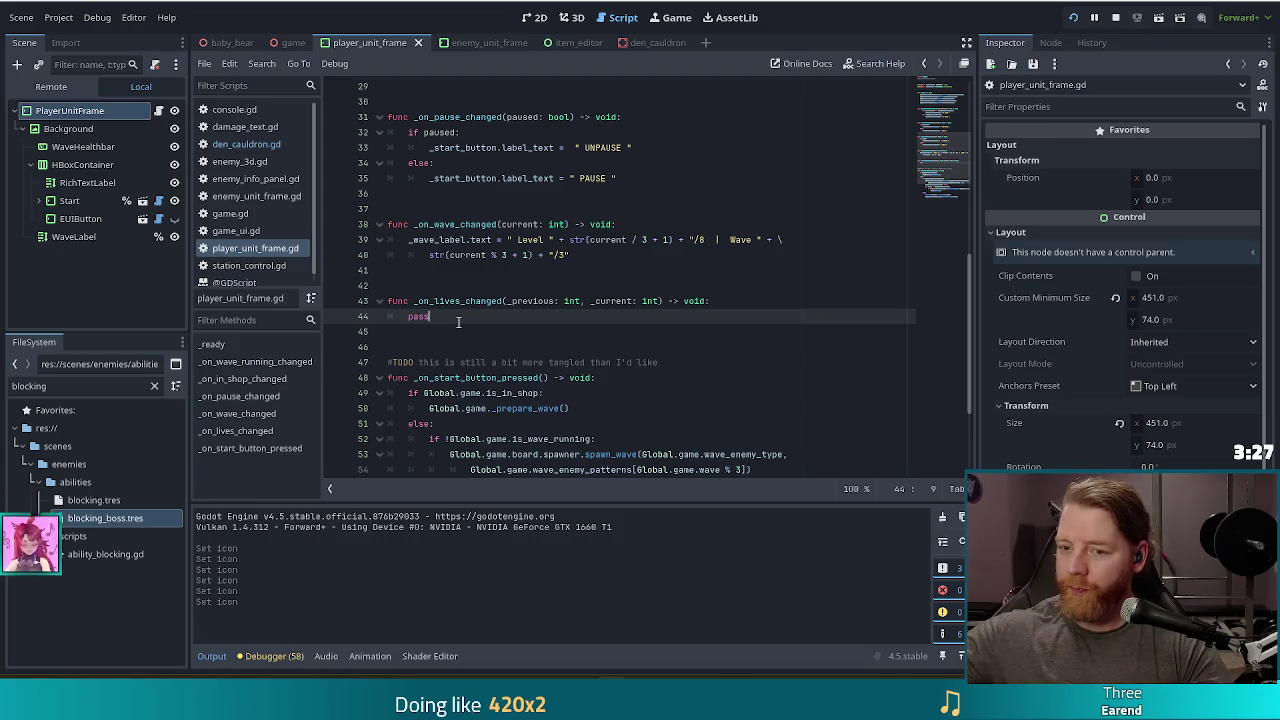
double_click(420, 316)
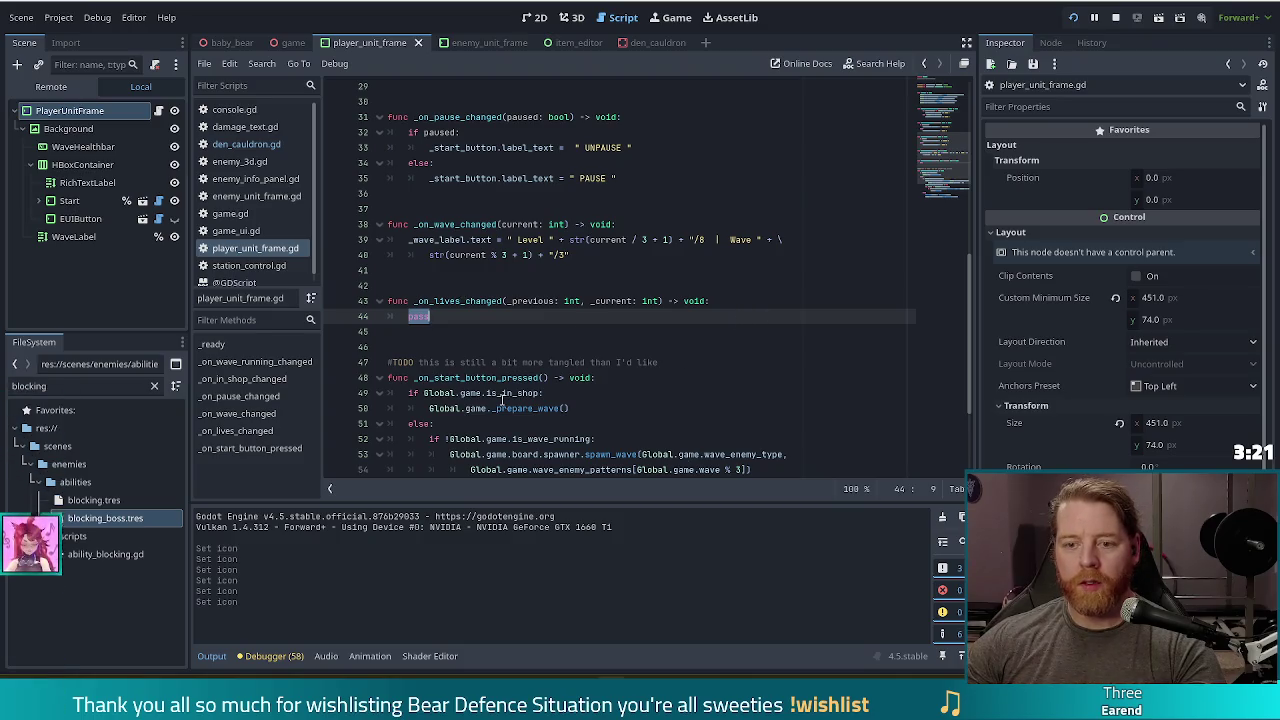
Make the WaveHealthbar node accessible by unique name.
scroll(591, 288, "up", 1)
scroll(591, 288, "up", 10)
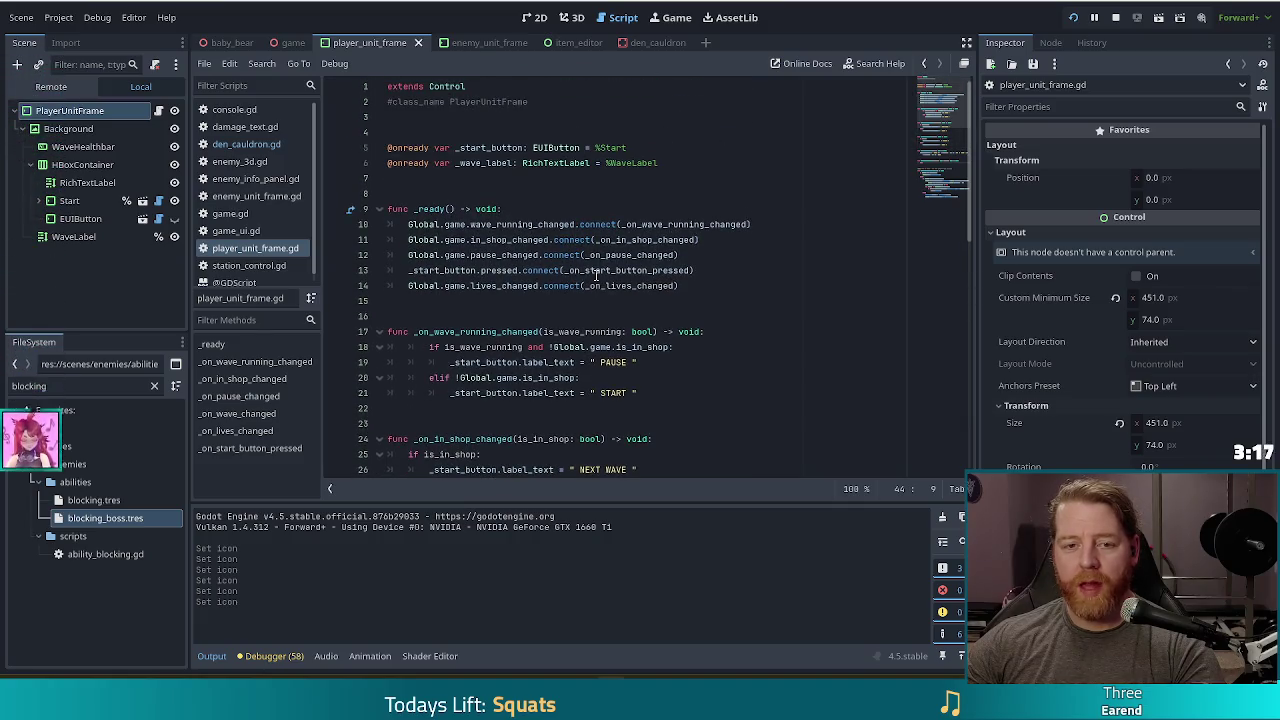
left_click(95, 148)
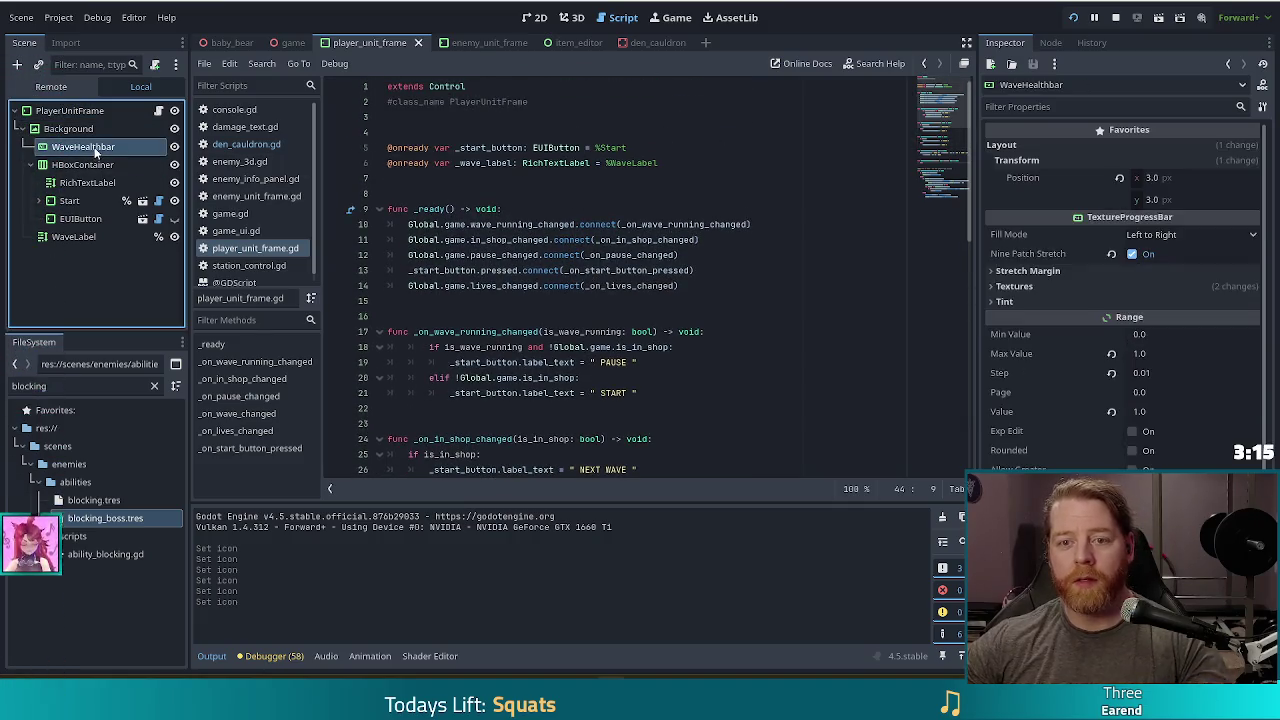
right_click(95, 150)
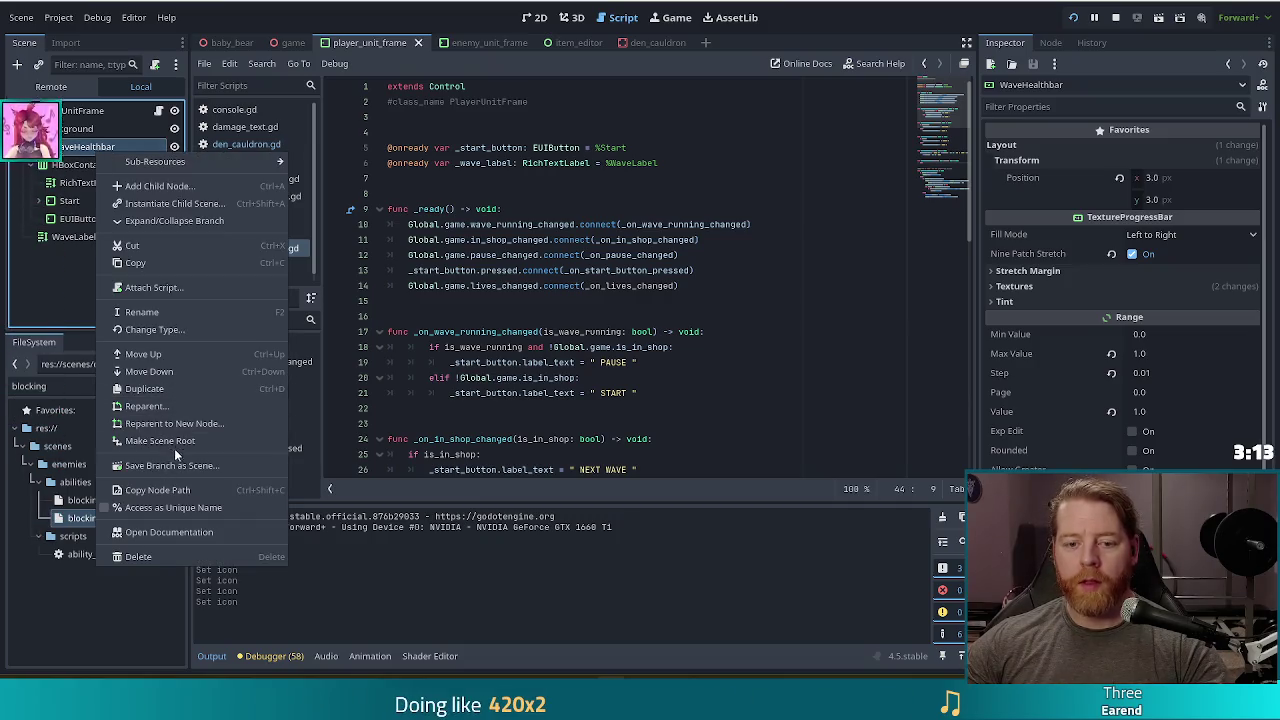
left_click(161, 500)
left_click_drag(90, 147, 427, 180)
left_click(458, 178)
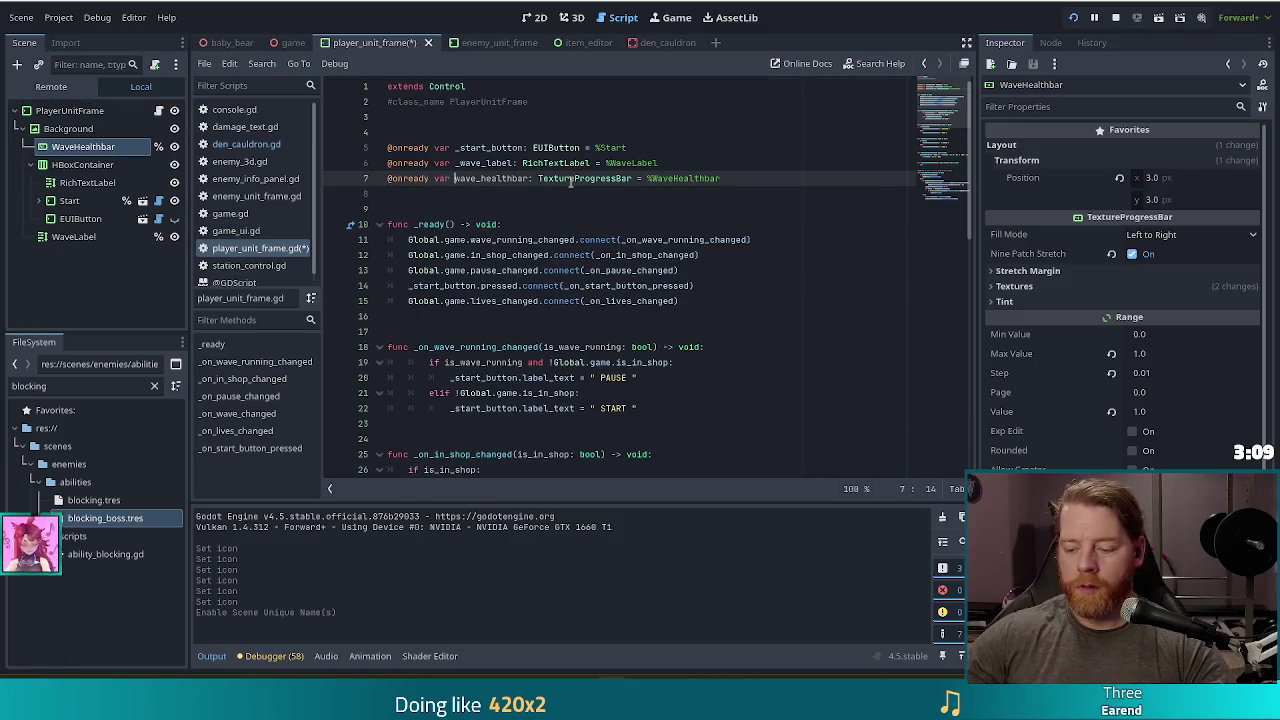
key("ctrl+s")
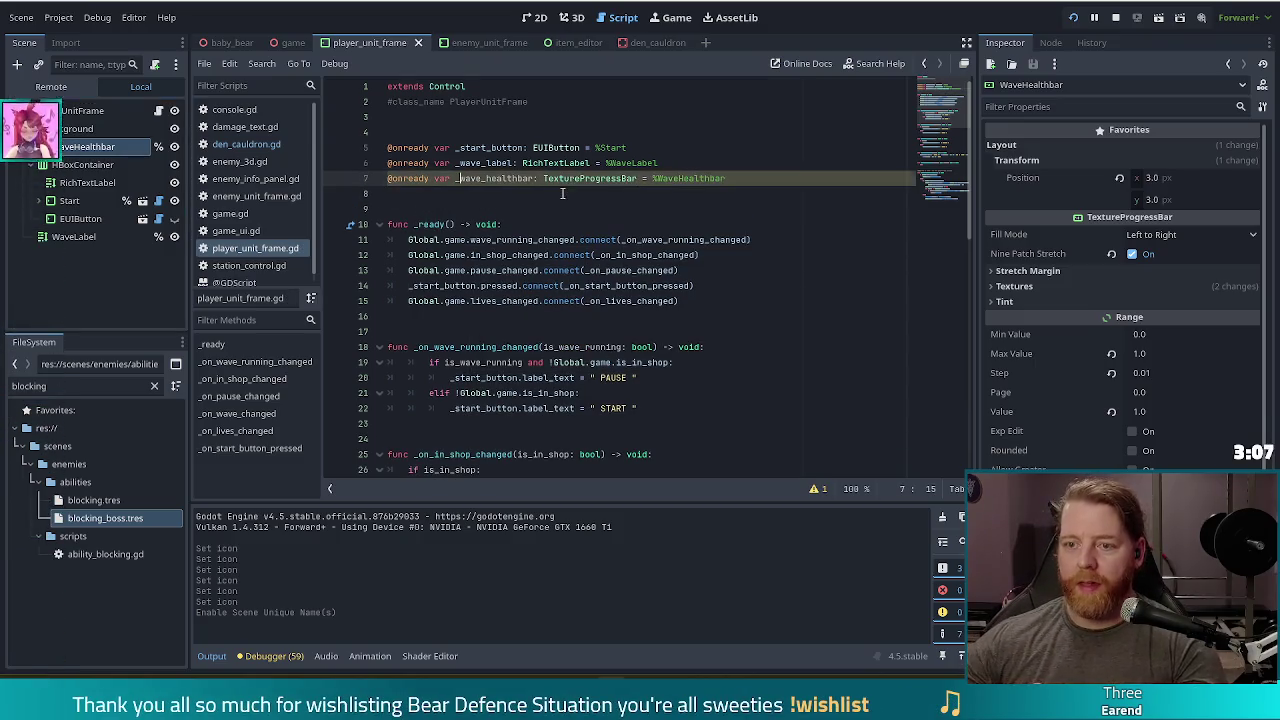
scroll(569, 250, "down", 1)
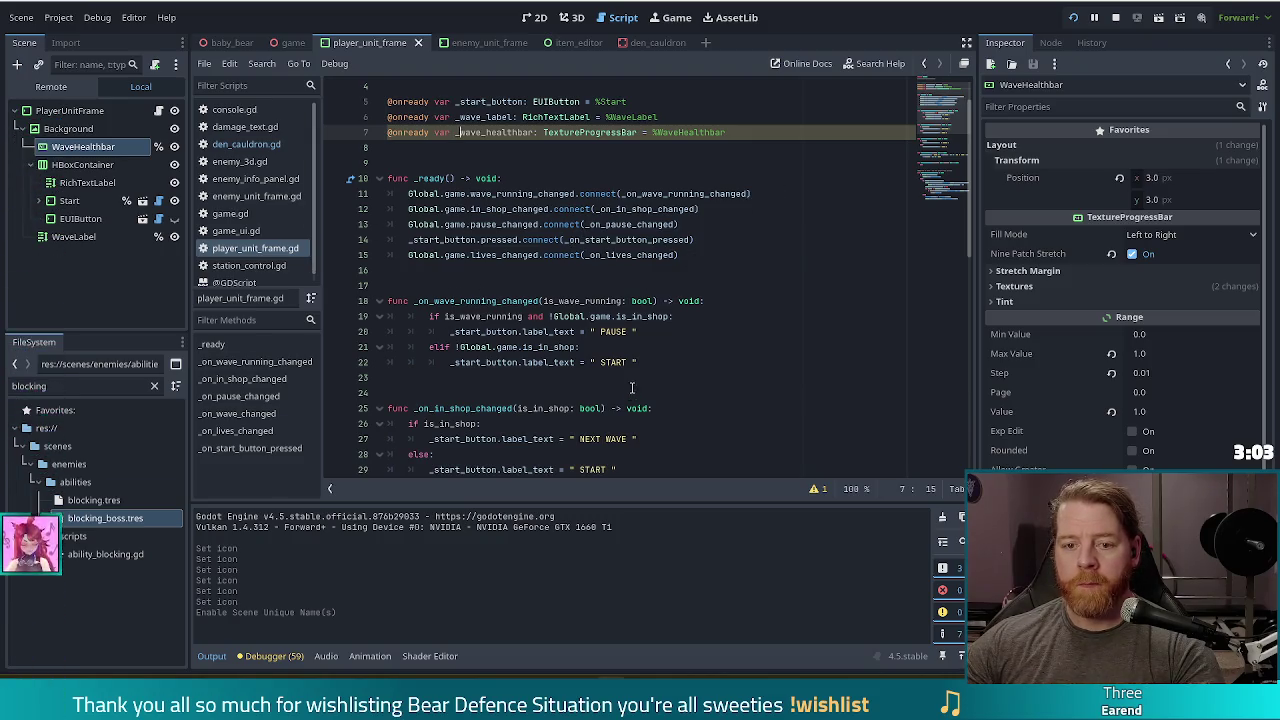
Replace pass with _wave_healthbar.value = Global.game.lives_max / float(_current), then run the game.
scroll(622, 353, "down", 7)
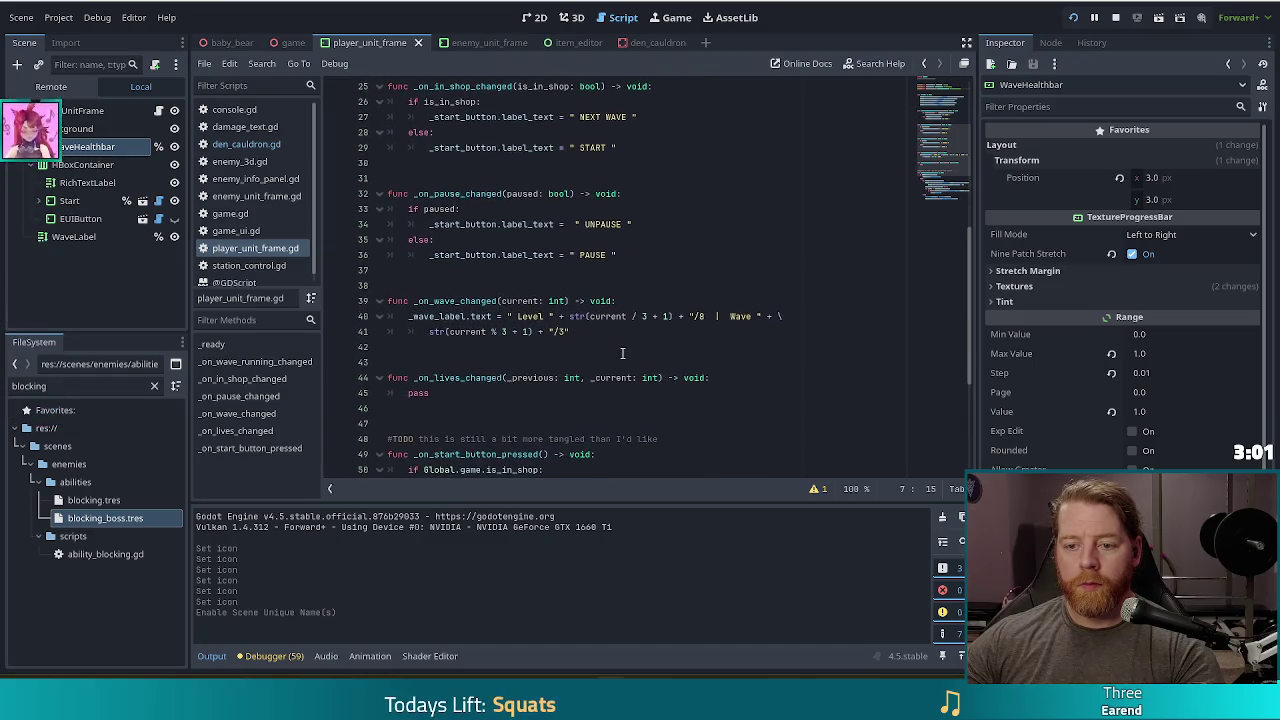
double_click(419, 393)
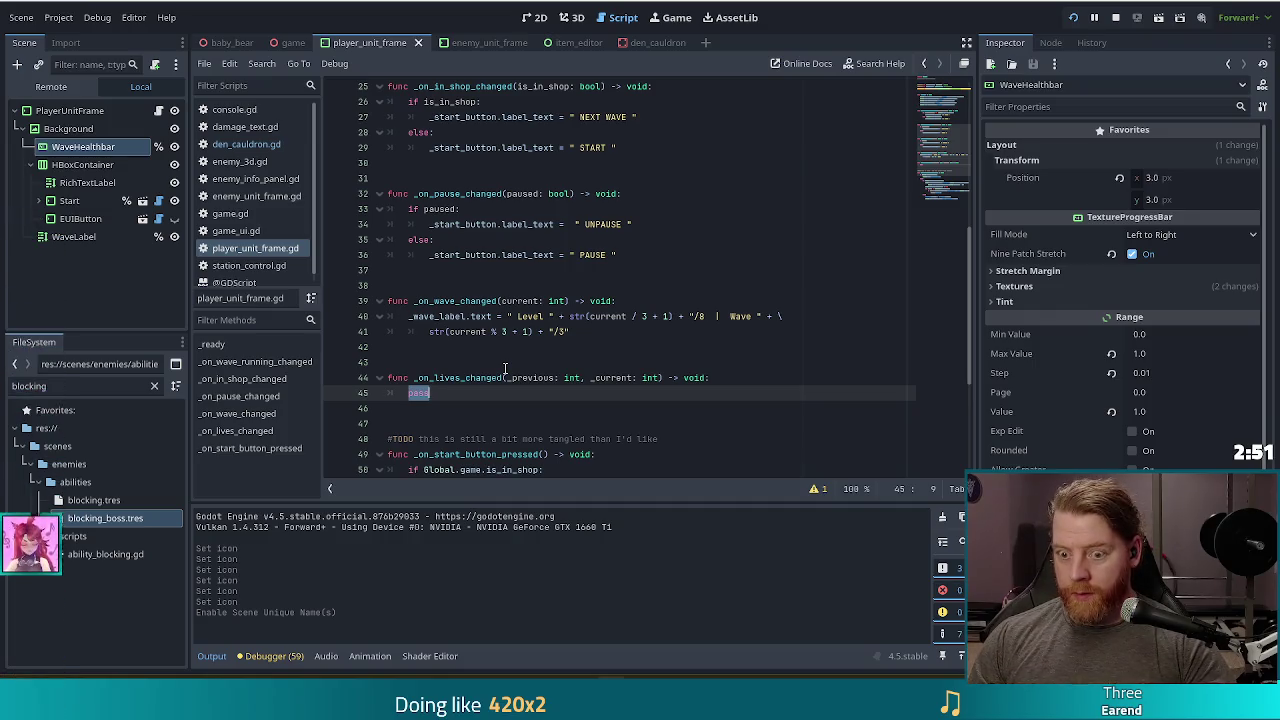
type("wave")
key("Down")
key("Return")
type(".value")
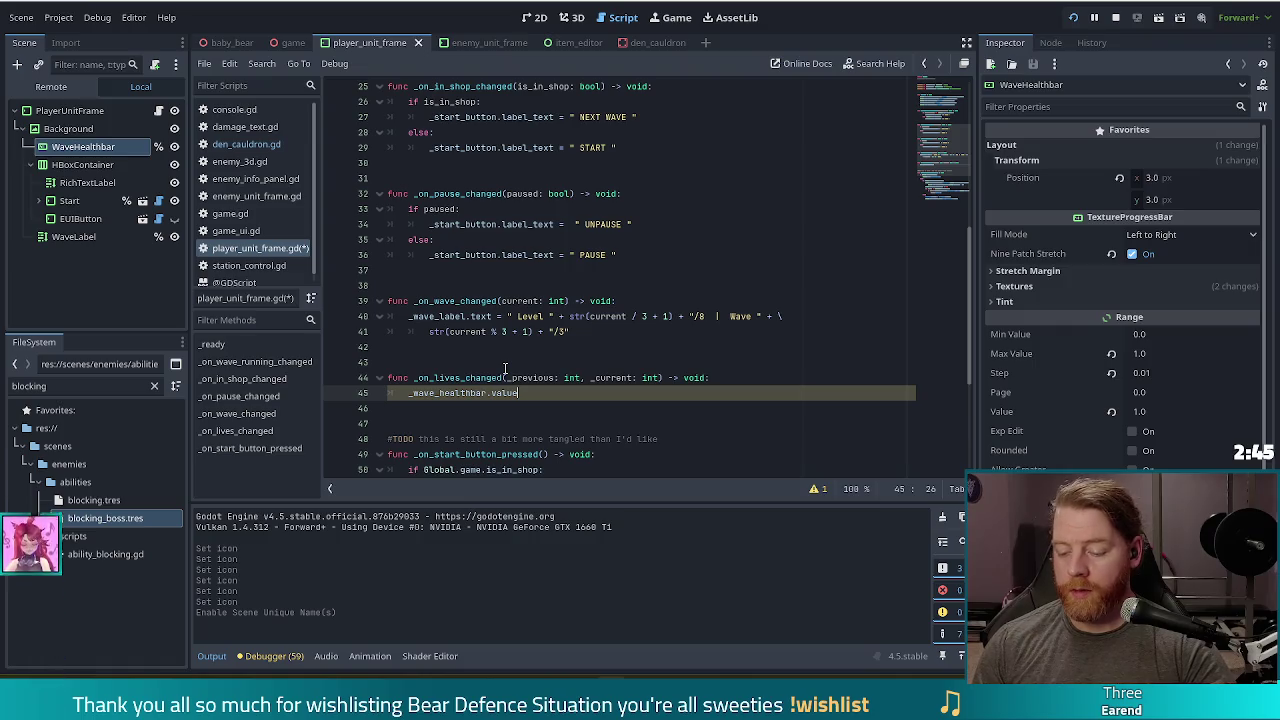
type(" = ")
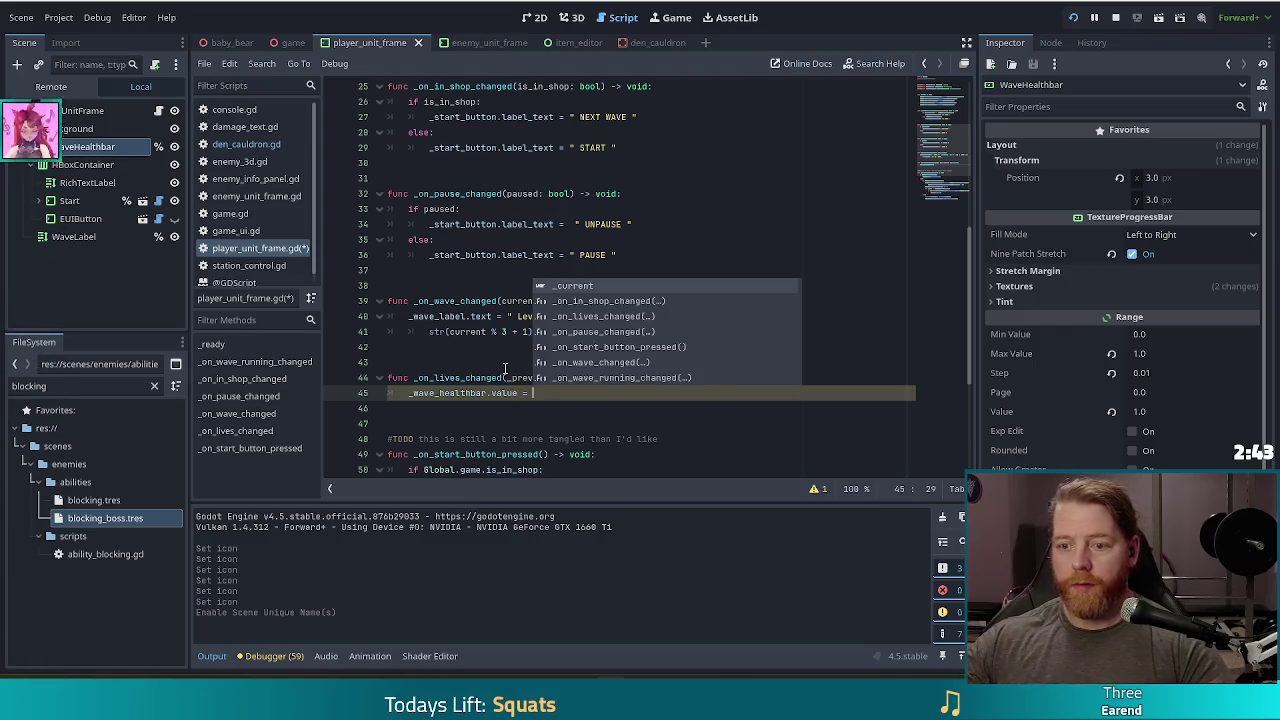
type("Global")
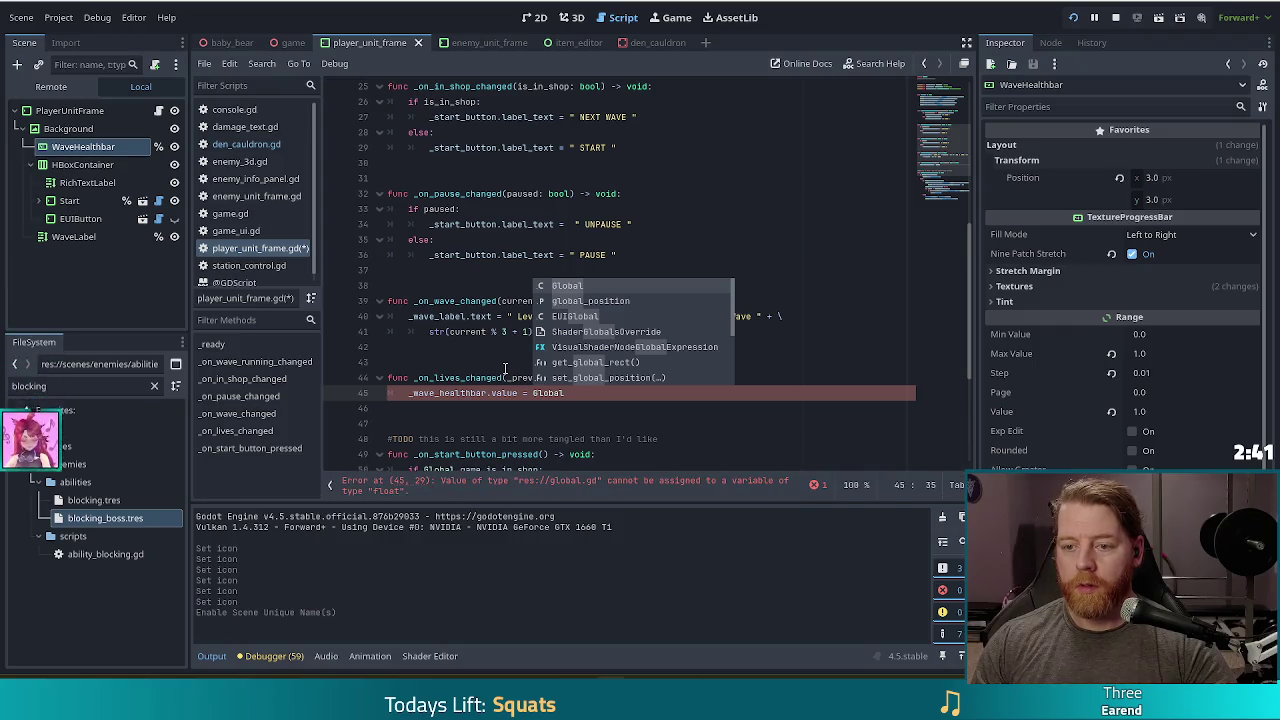
type(".game.")
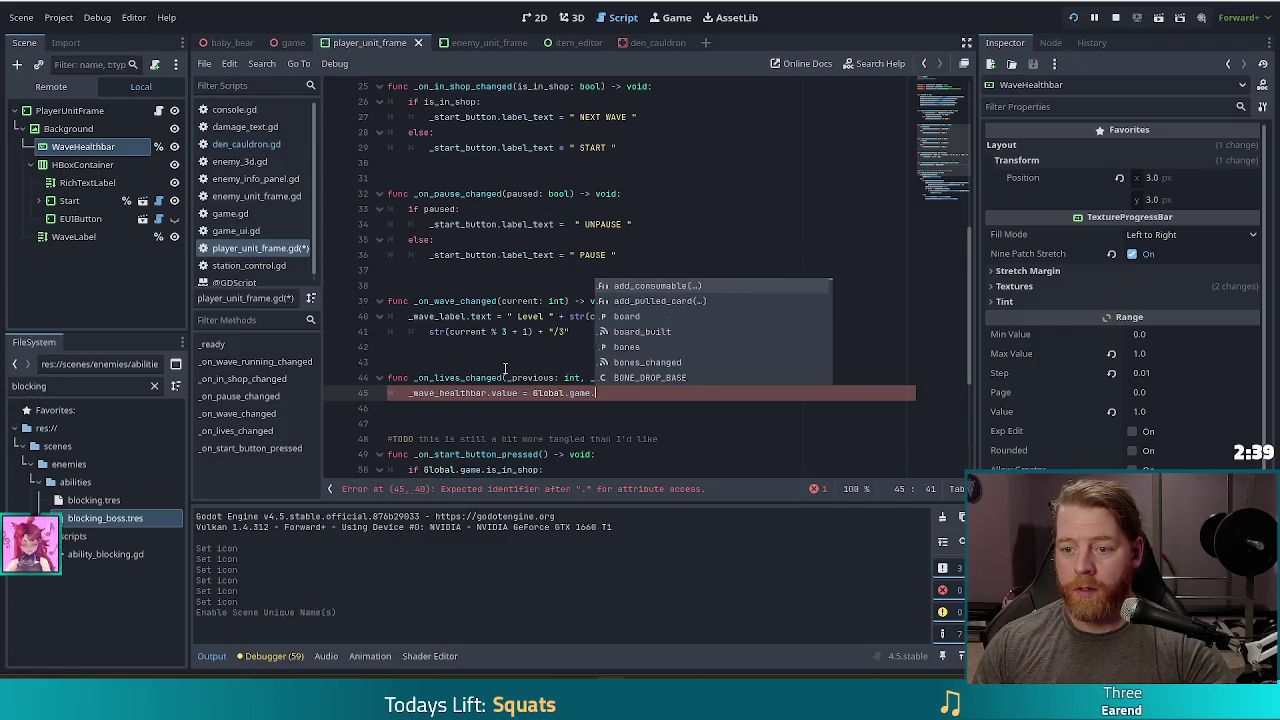
type("lives_max / ")
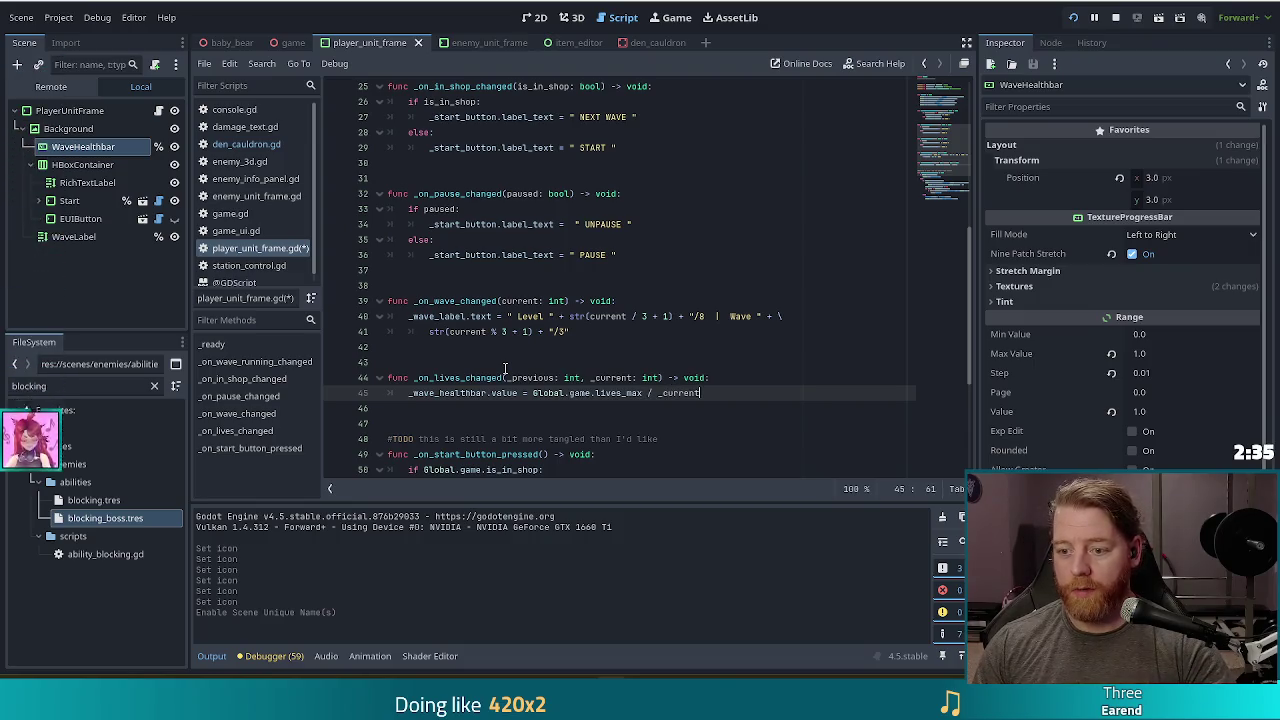
type("float(_current")
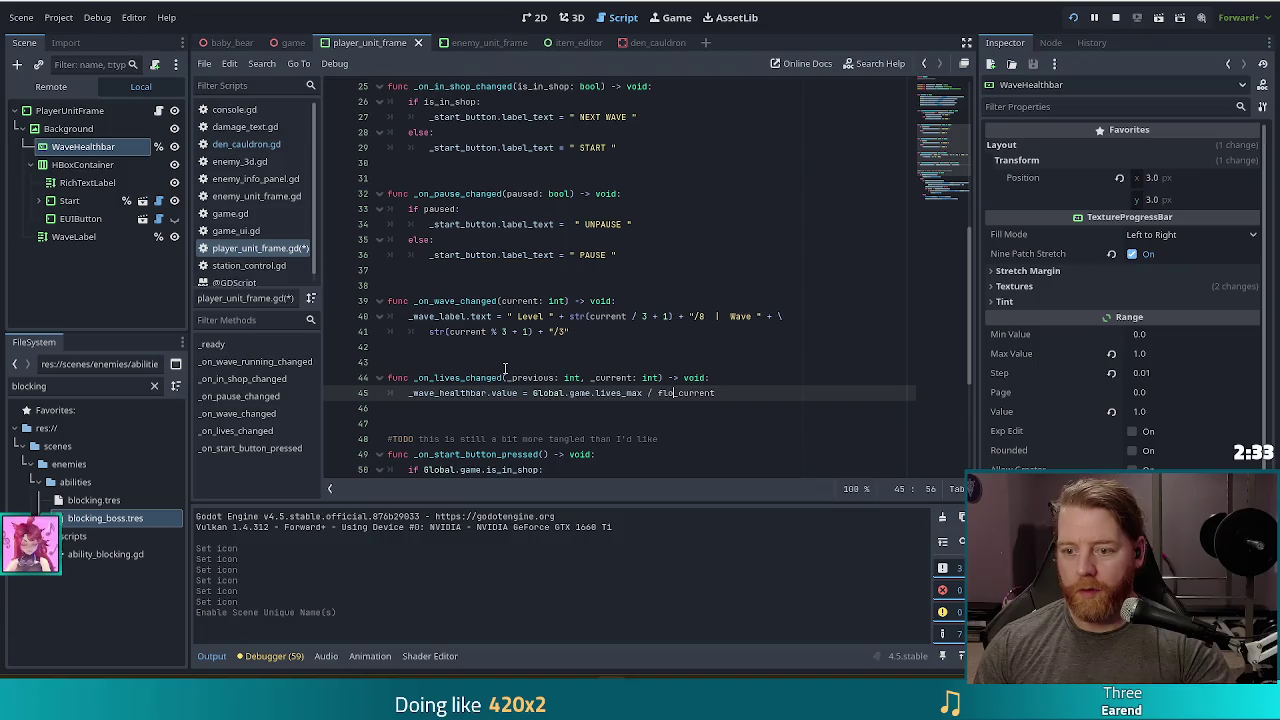
type(")")
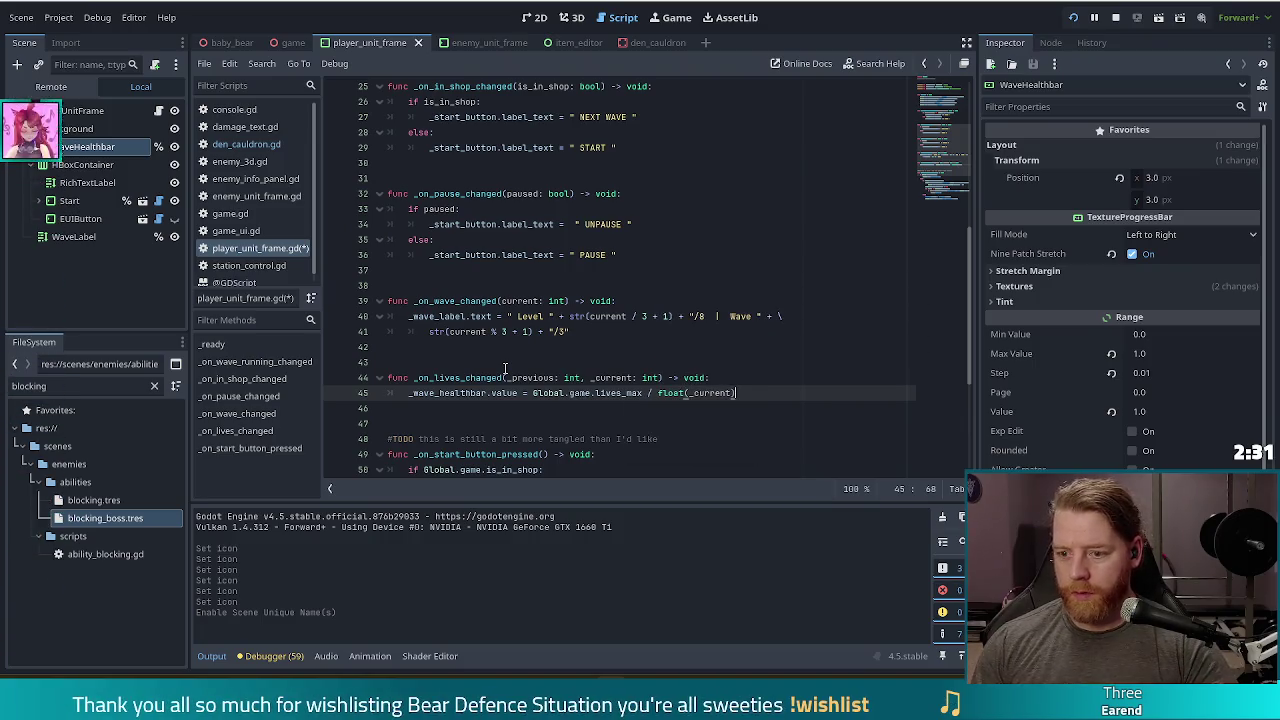
left_click(568, 378)
left_click(611, 393)
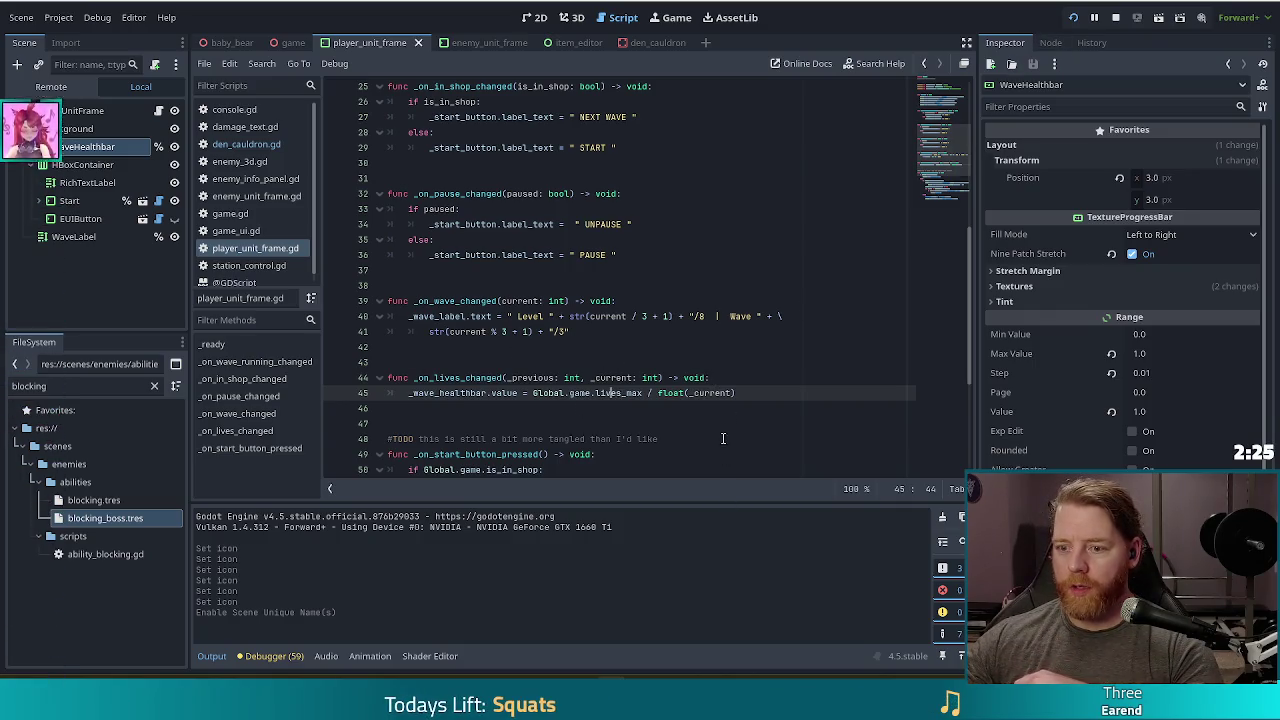
key("F5")
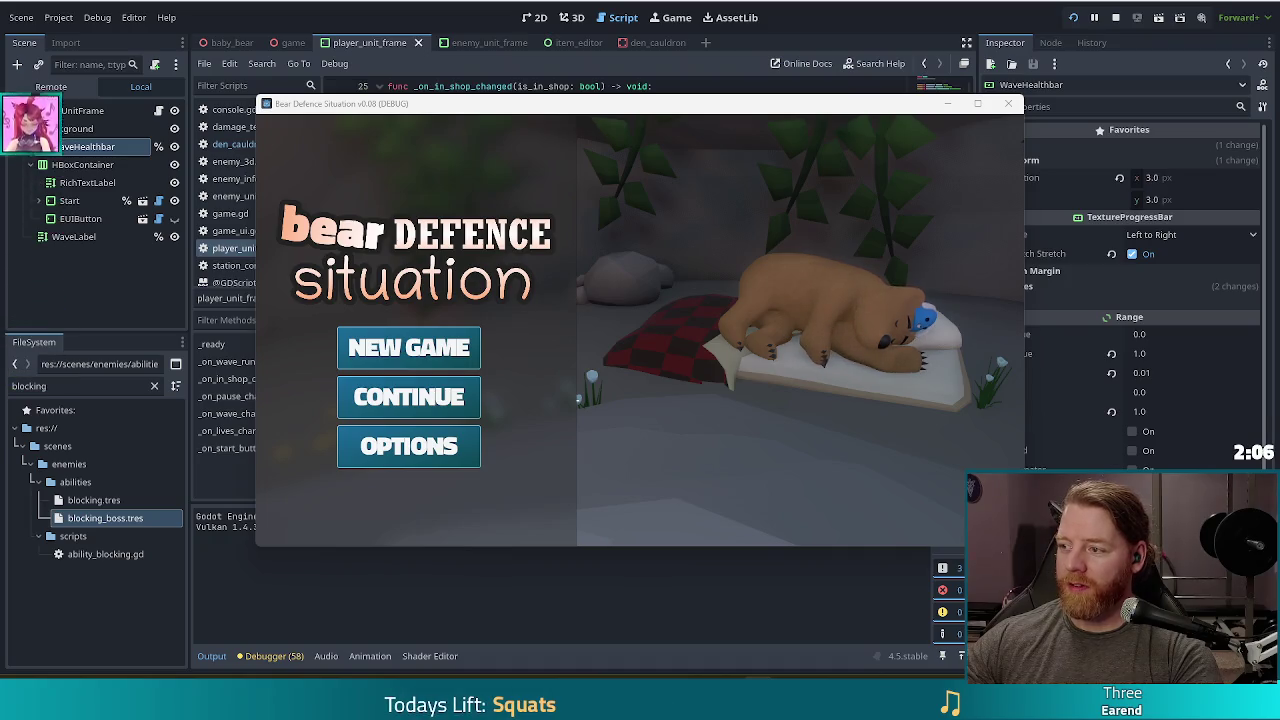
Start a new game, launch wave 1 from the level map, pause it, and return to the editor.
left_click(440, 347)
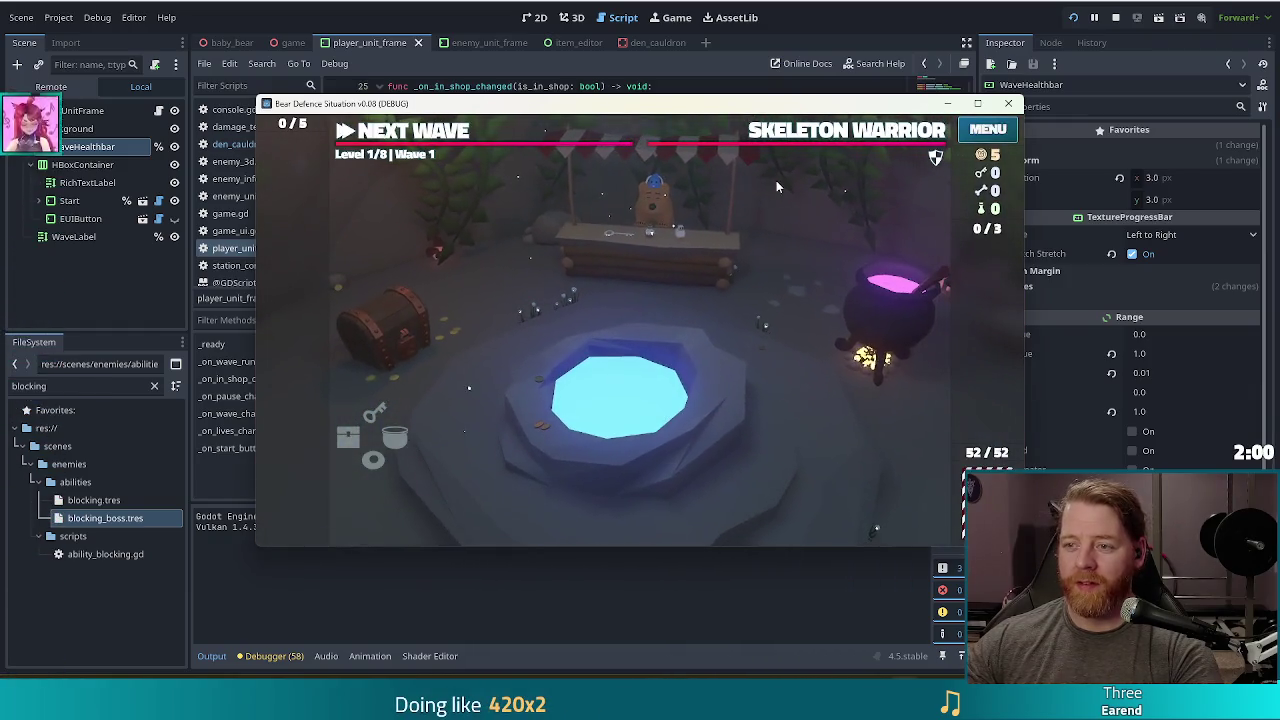
left_click(360, 131)
left_click(392, 138)
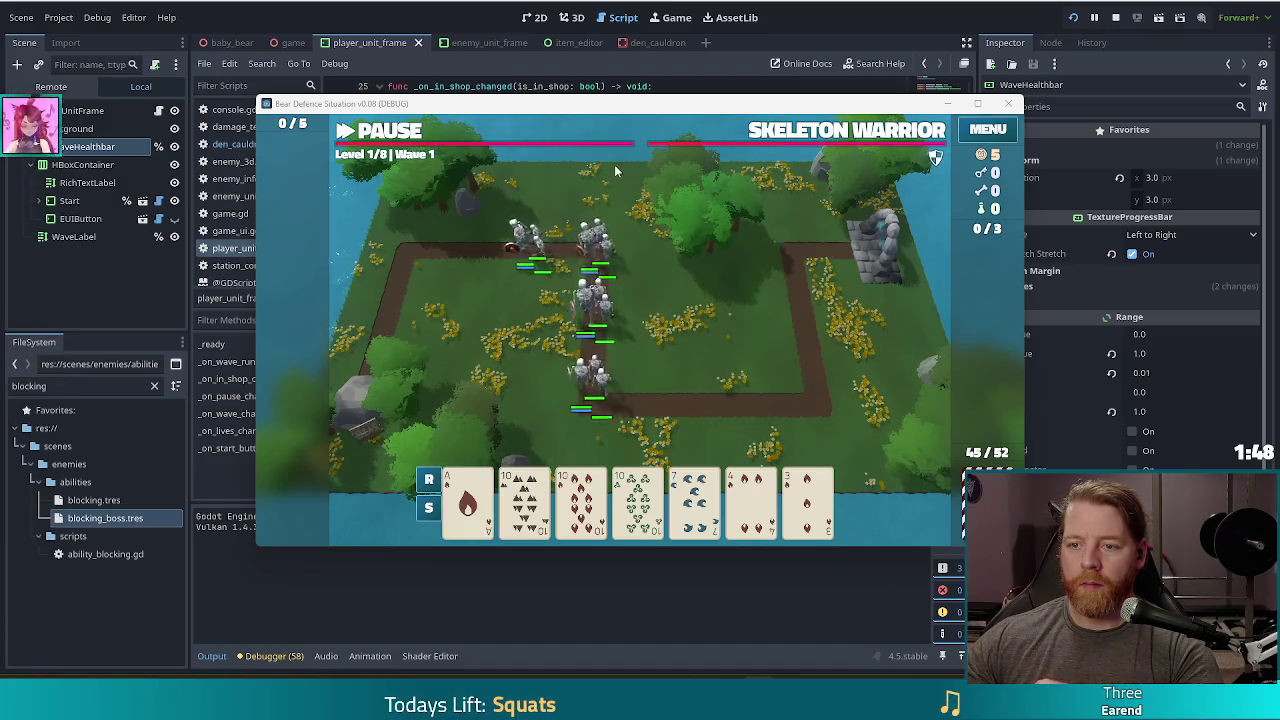
left_click(407, 137)
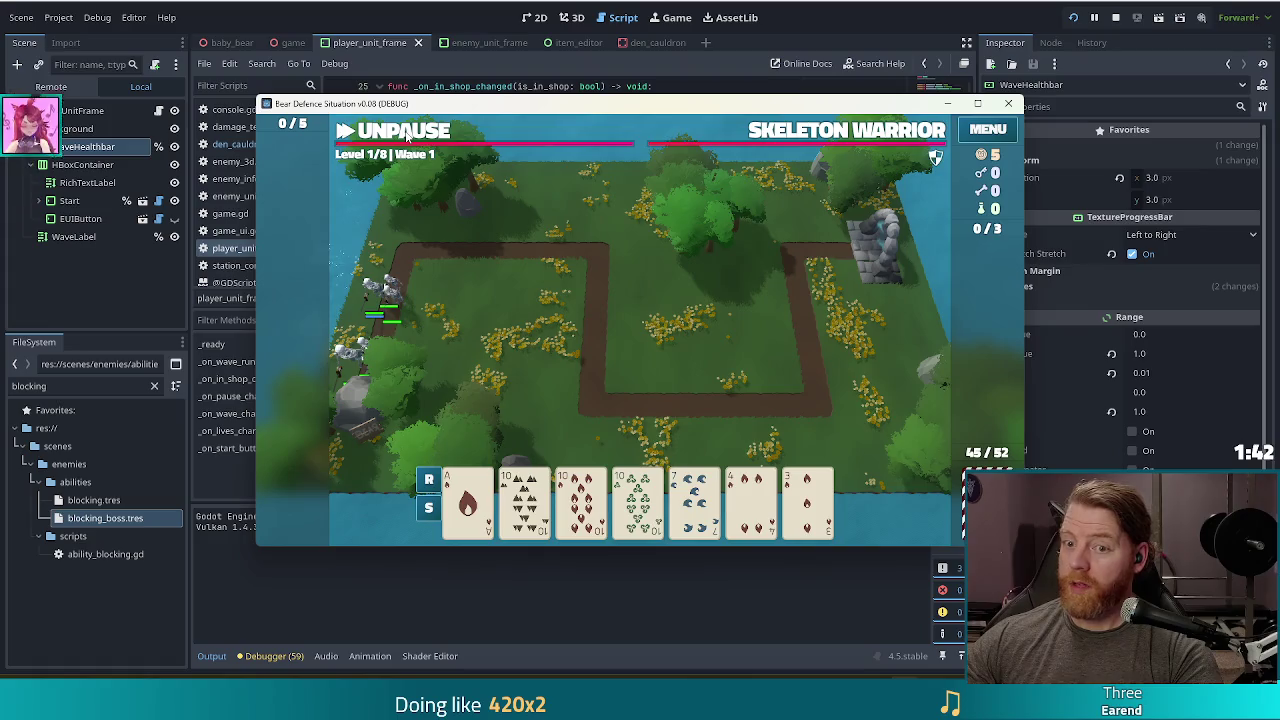
key("alt+Tab")
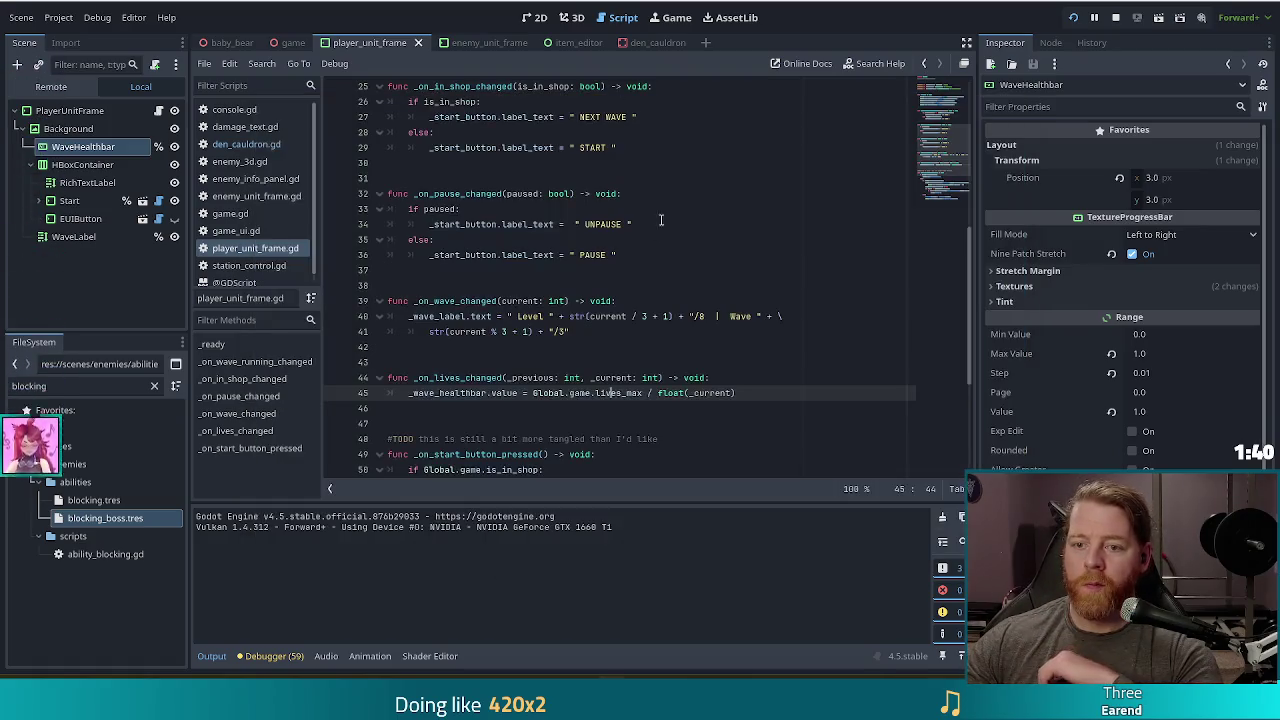
Set a breakpoint on line 45's healthbar assignment and resume the game until lives change.
left_click(337, 395)
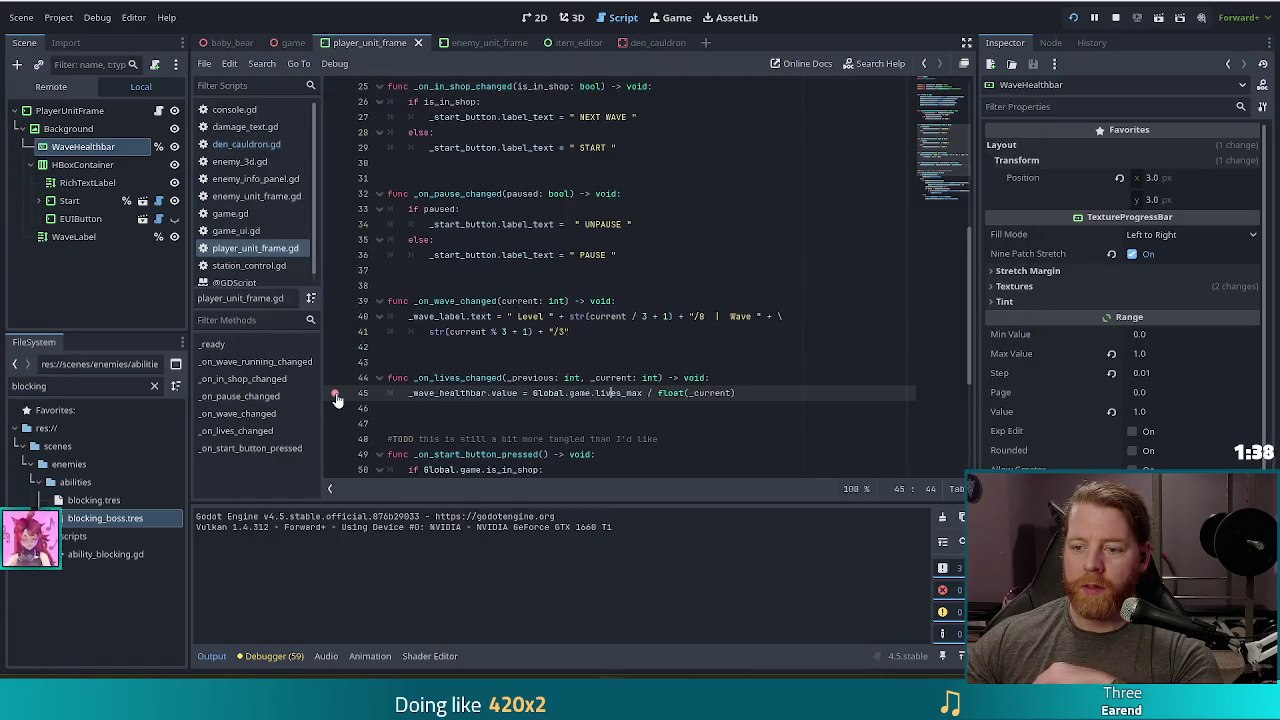
scroll(435, 358, "up", 6)
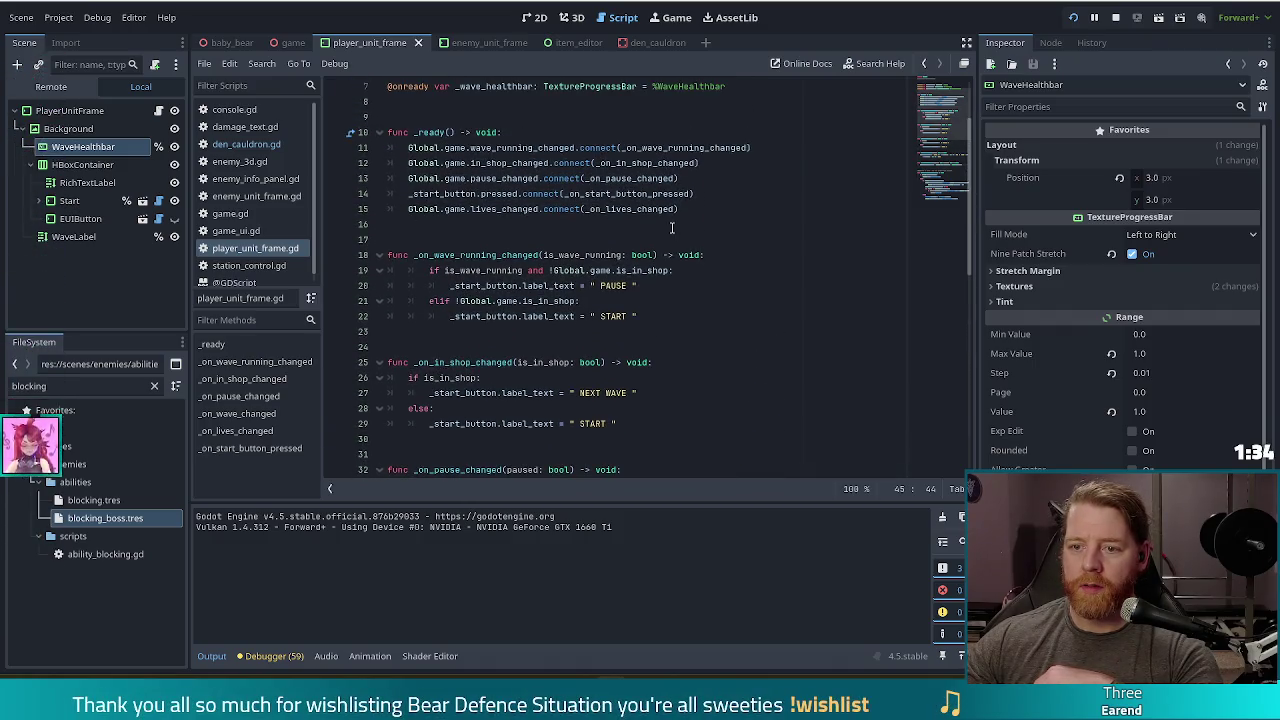
scroll(645, 200, "down", 8)
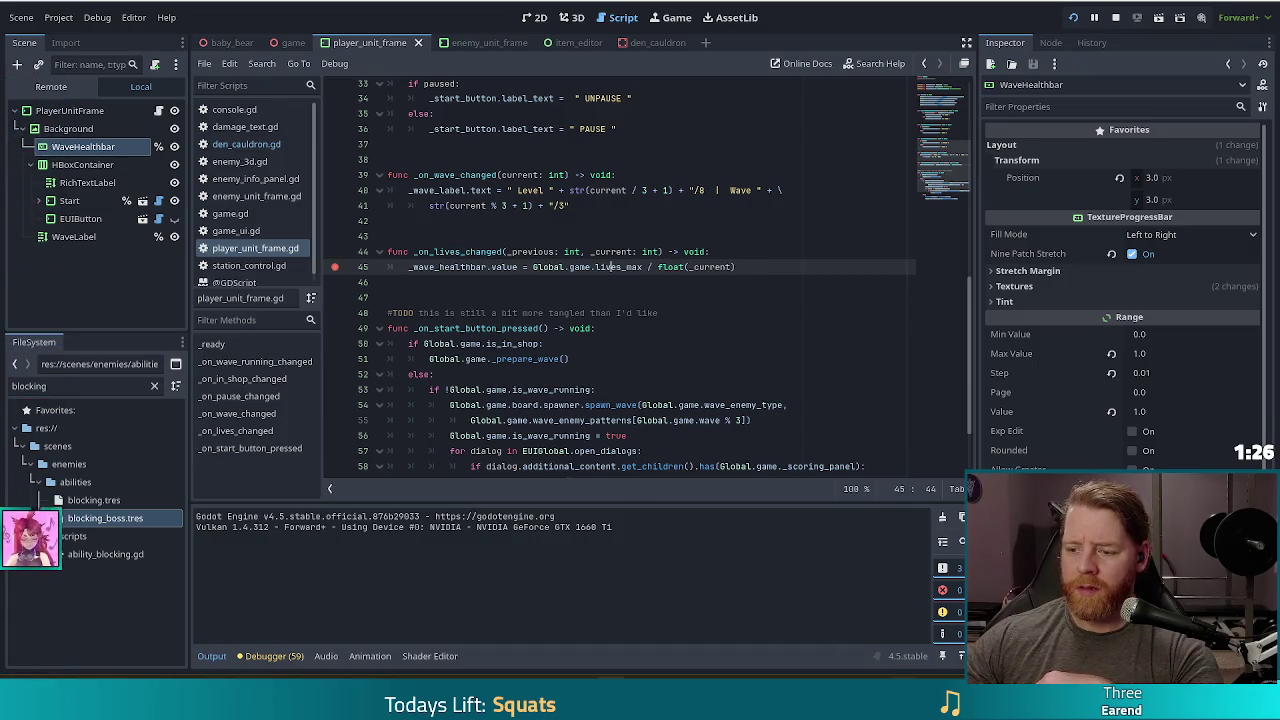
key("alt+Tab")
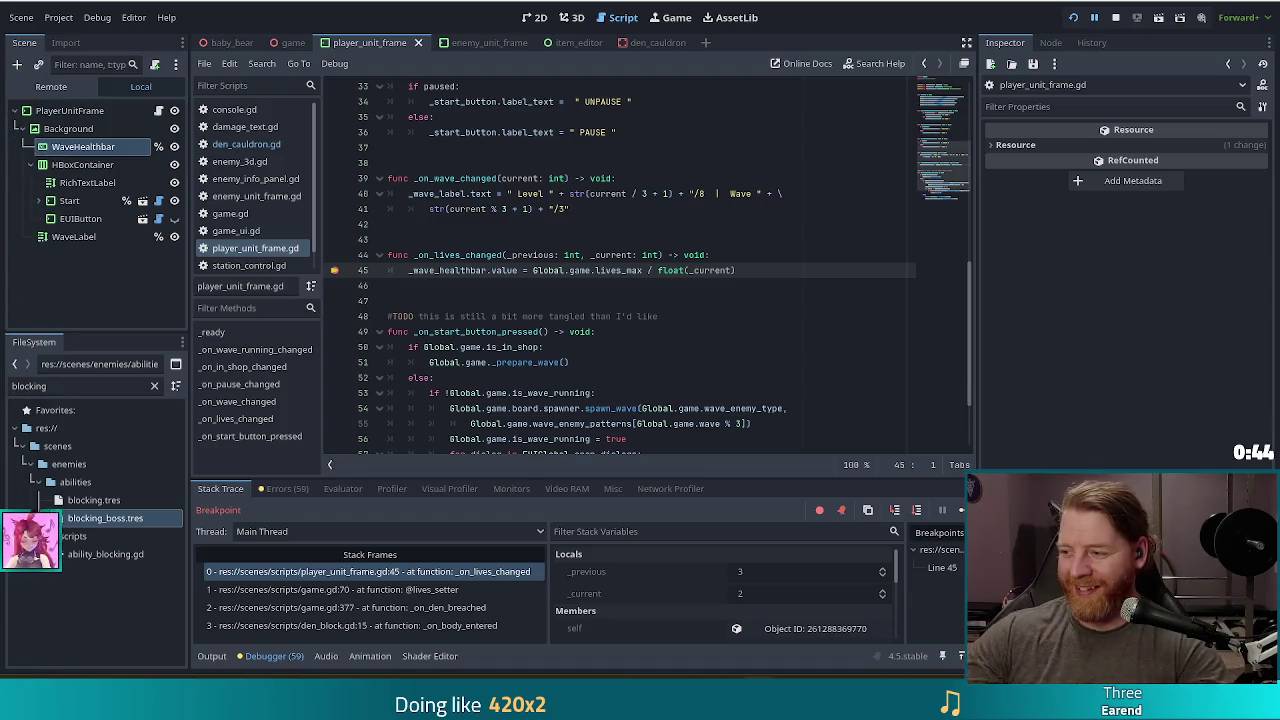
At the breakpoint, check the lives_max and value tooltips on line 45.
left_click(732, 255)
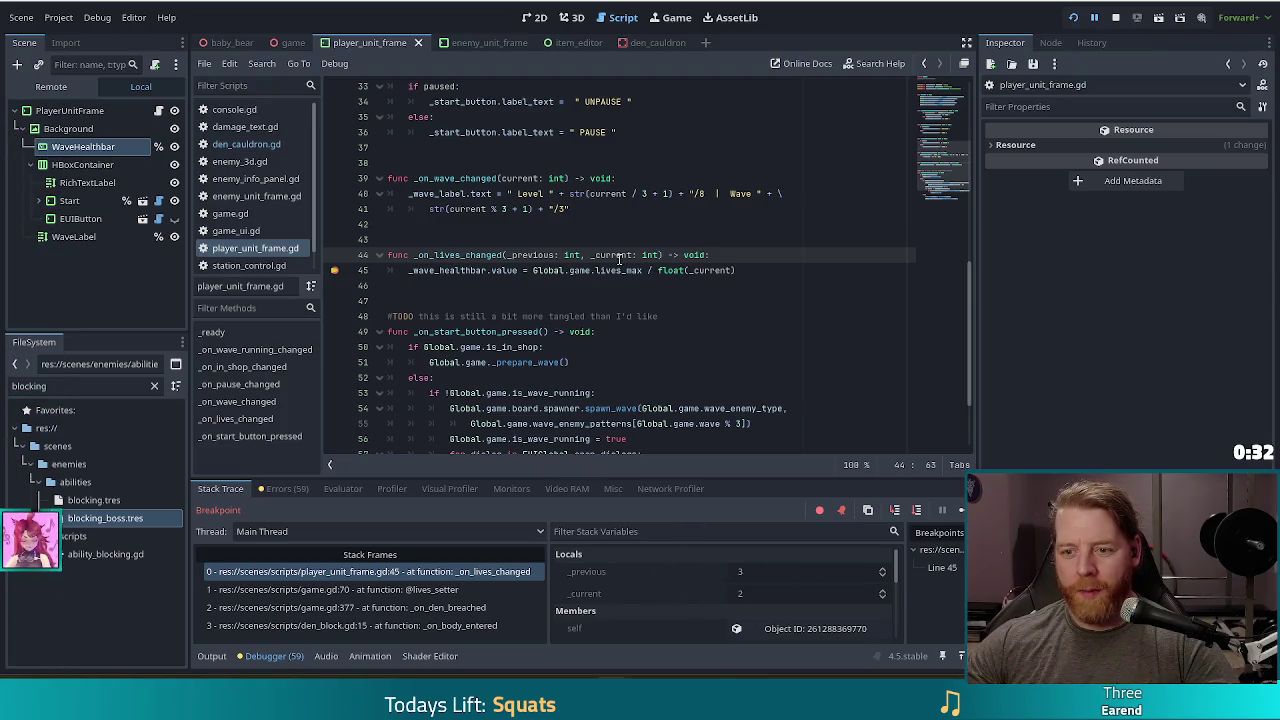
mouse_move(631, 271)
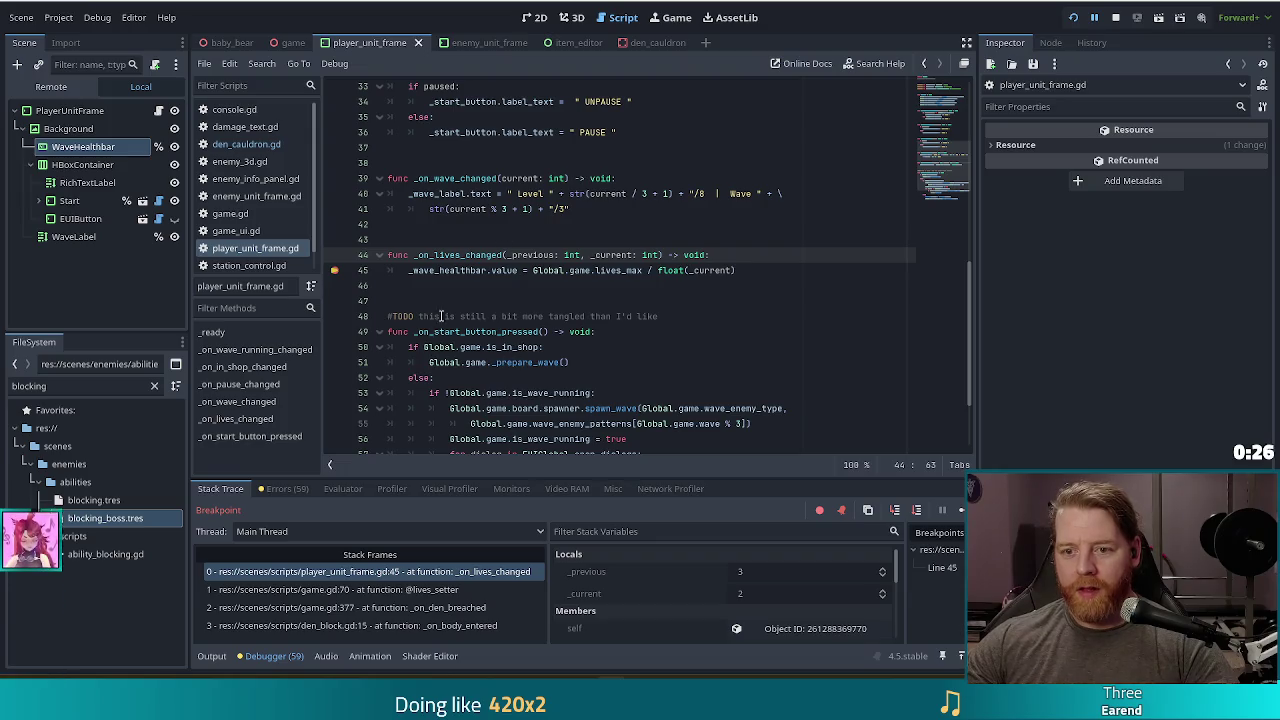
mouse_move(505, 272)
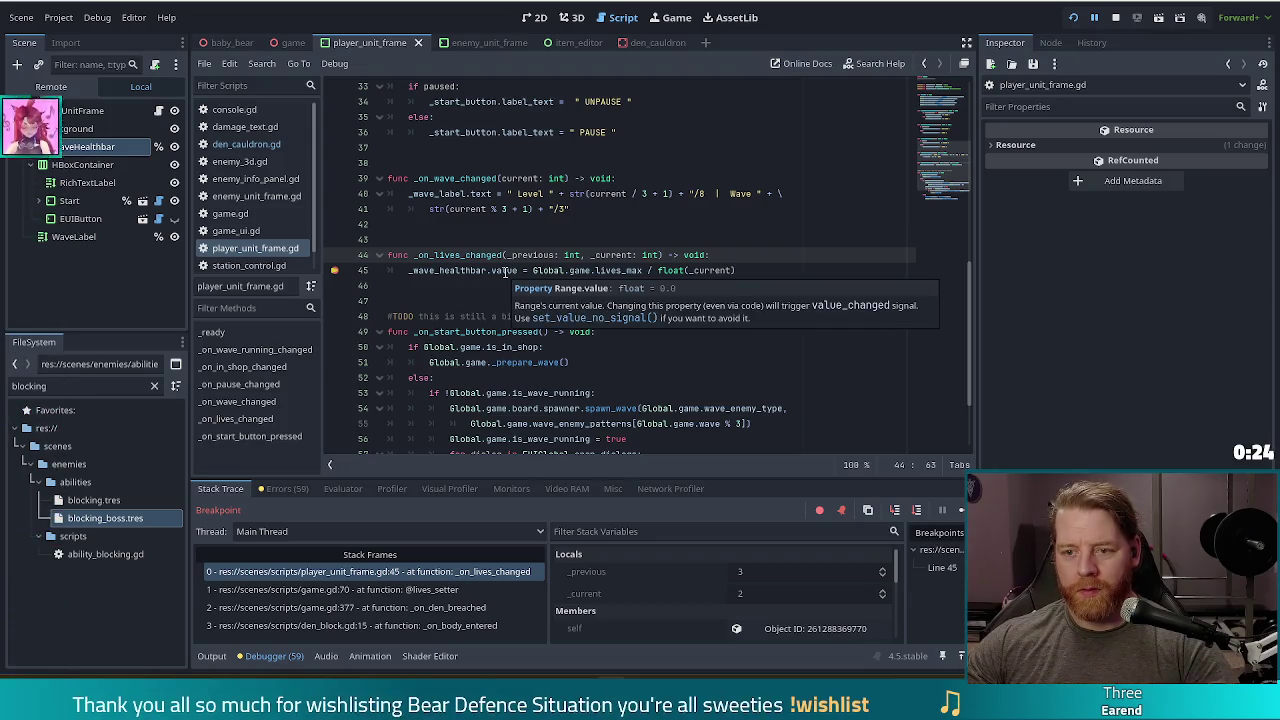
left_click(482, 271)
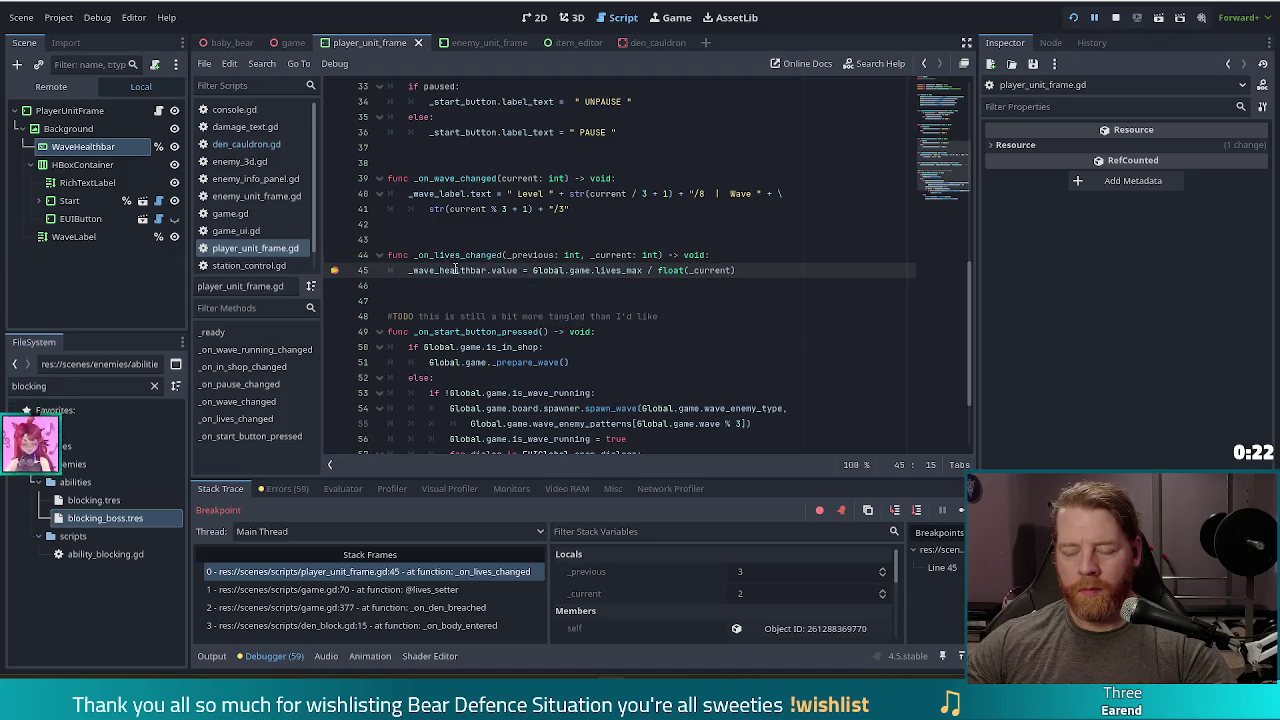
Show the live _wave_healthbar's TextureProgressBar properties in the Inspector from the debugger Members list.
scroll(676, 600, "down", 2)
left_click(676, 610)
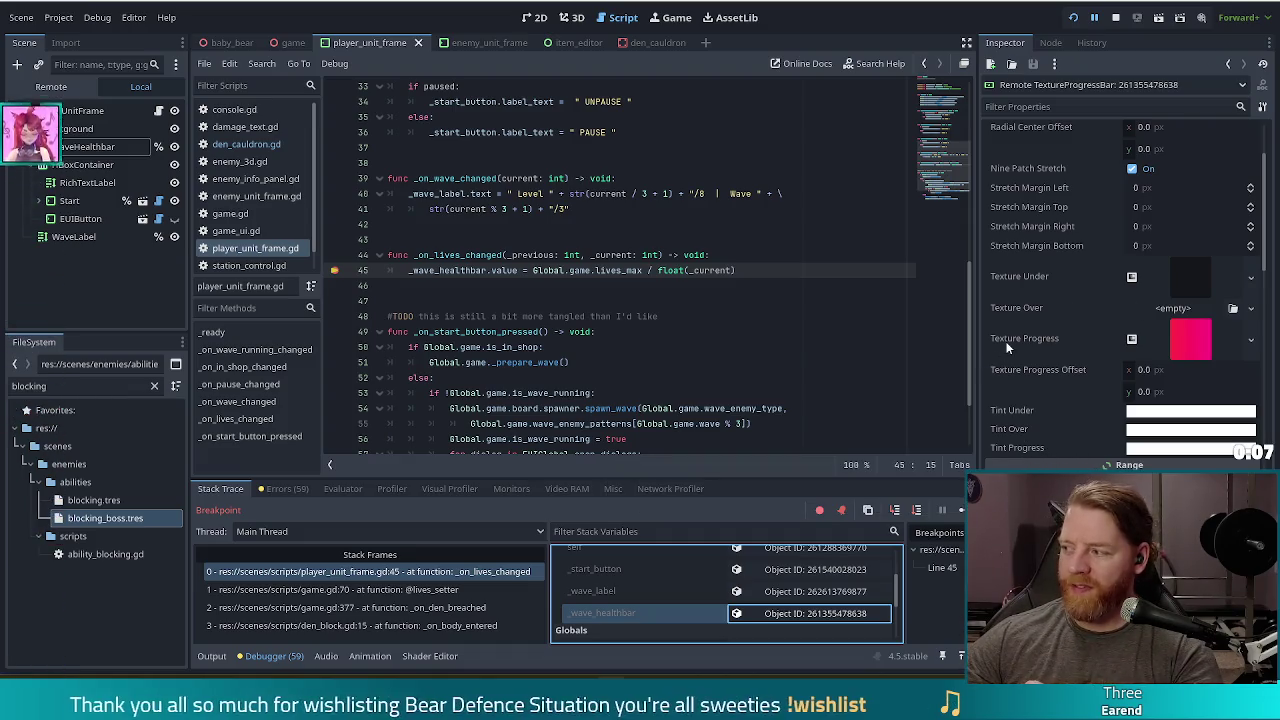
mouse_move(1014, 338)
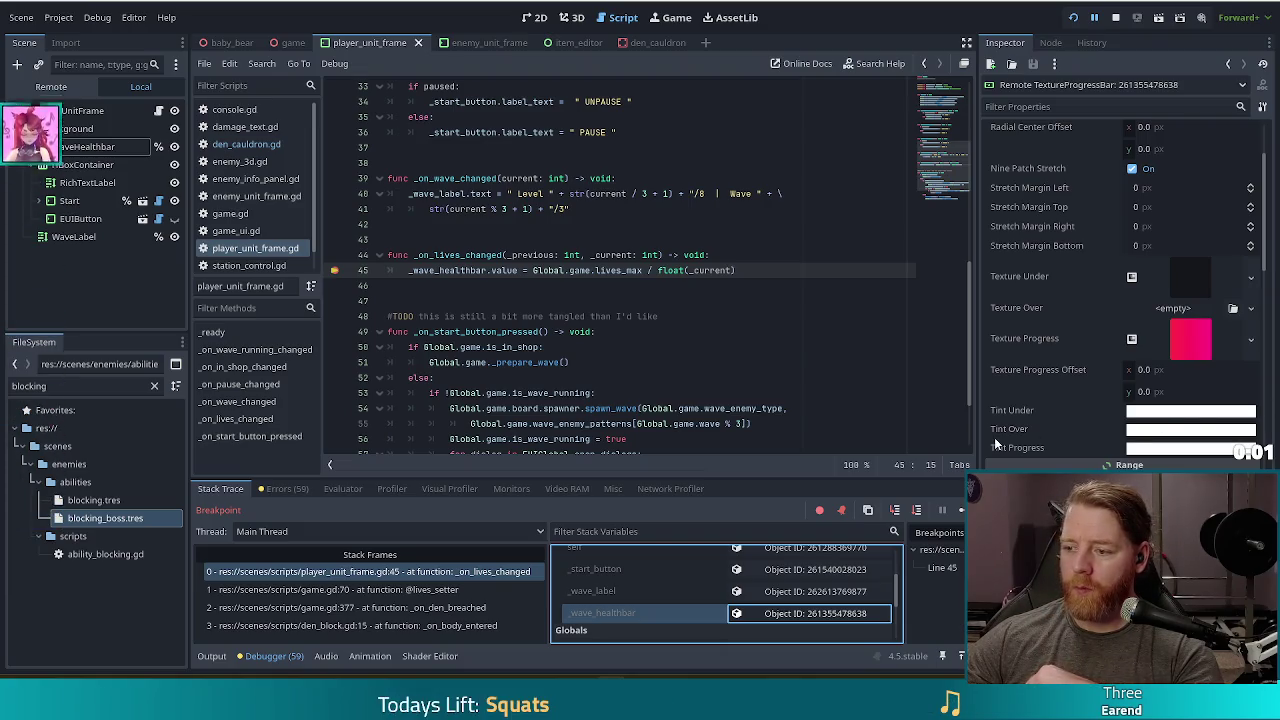
mouse_move(994, 437)
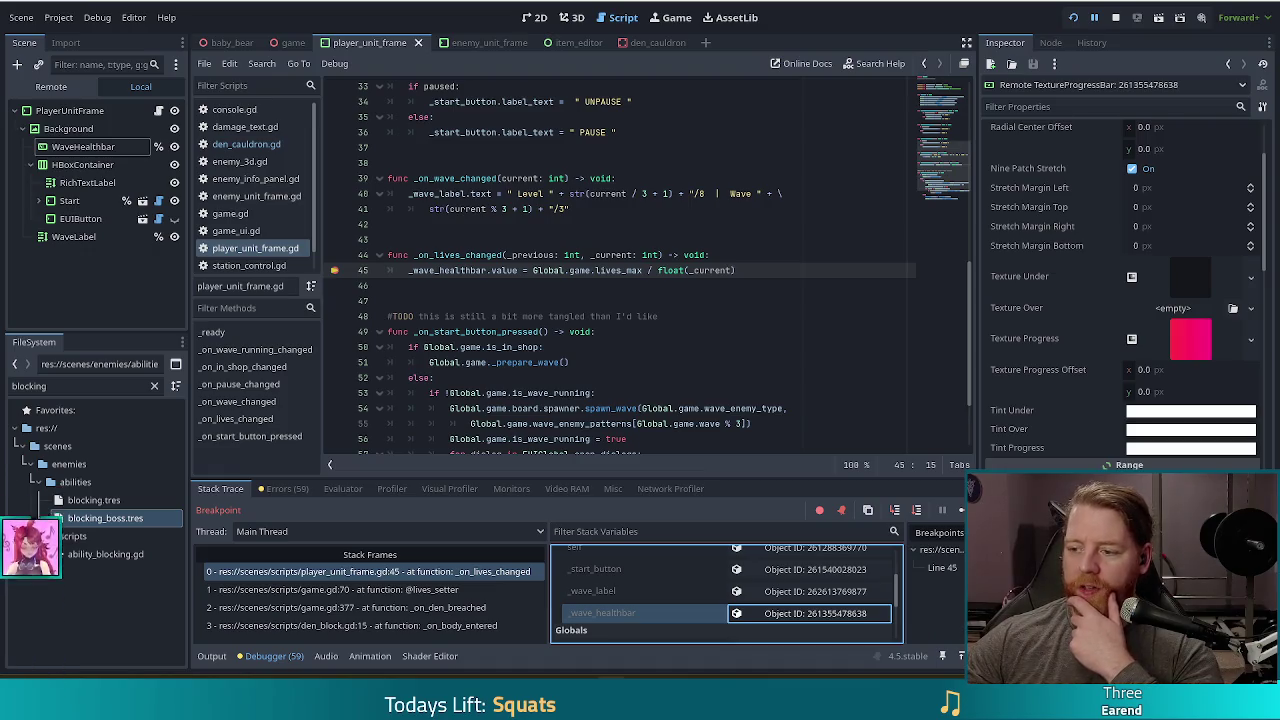
Add a print of lives_max / float(_current) below the healthbar assignment, then save and relaunch with F5.
scroll(1147, 302, "down", 5)
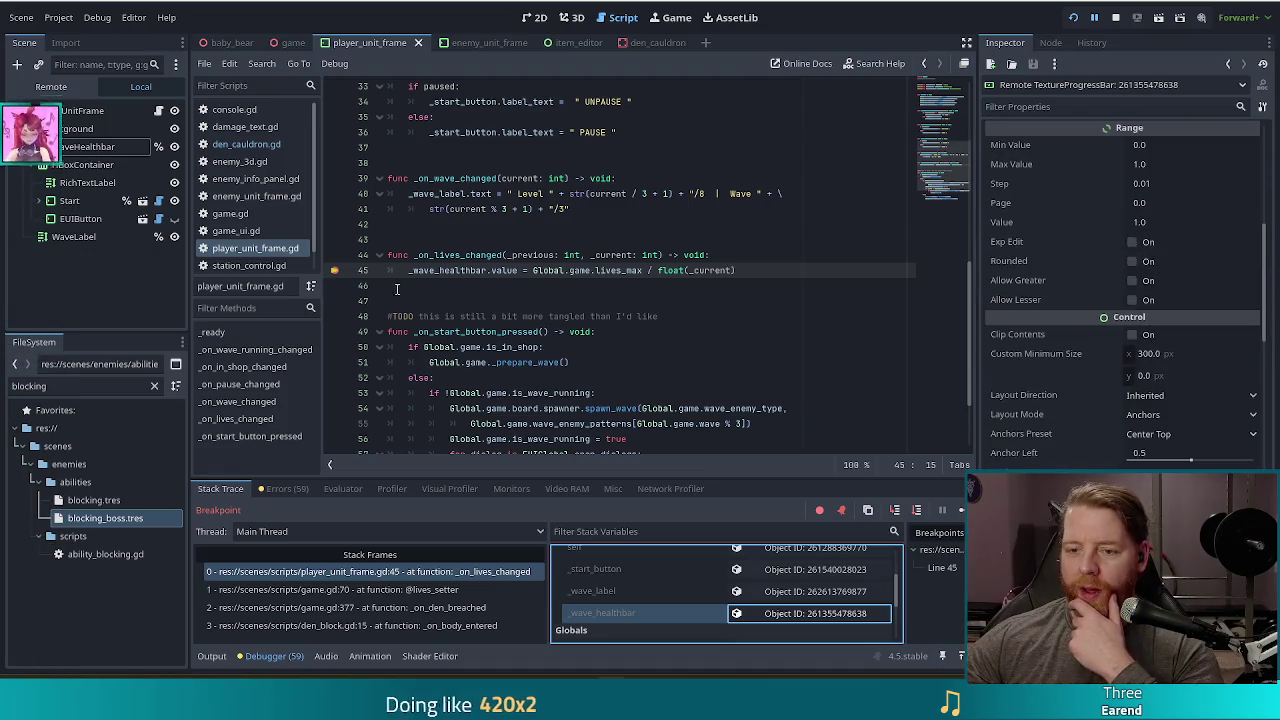
left_click(755, 258)
key("Return")
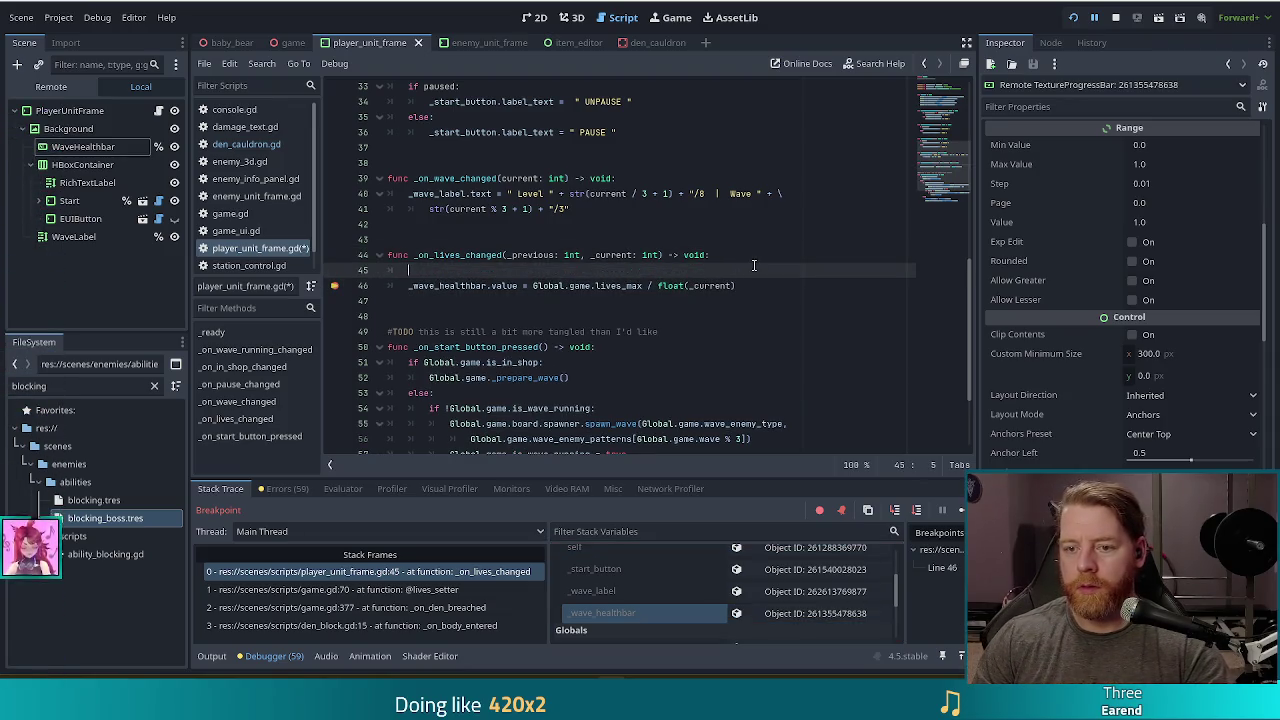
key("ctrl+z")
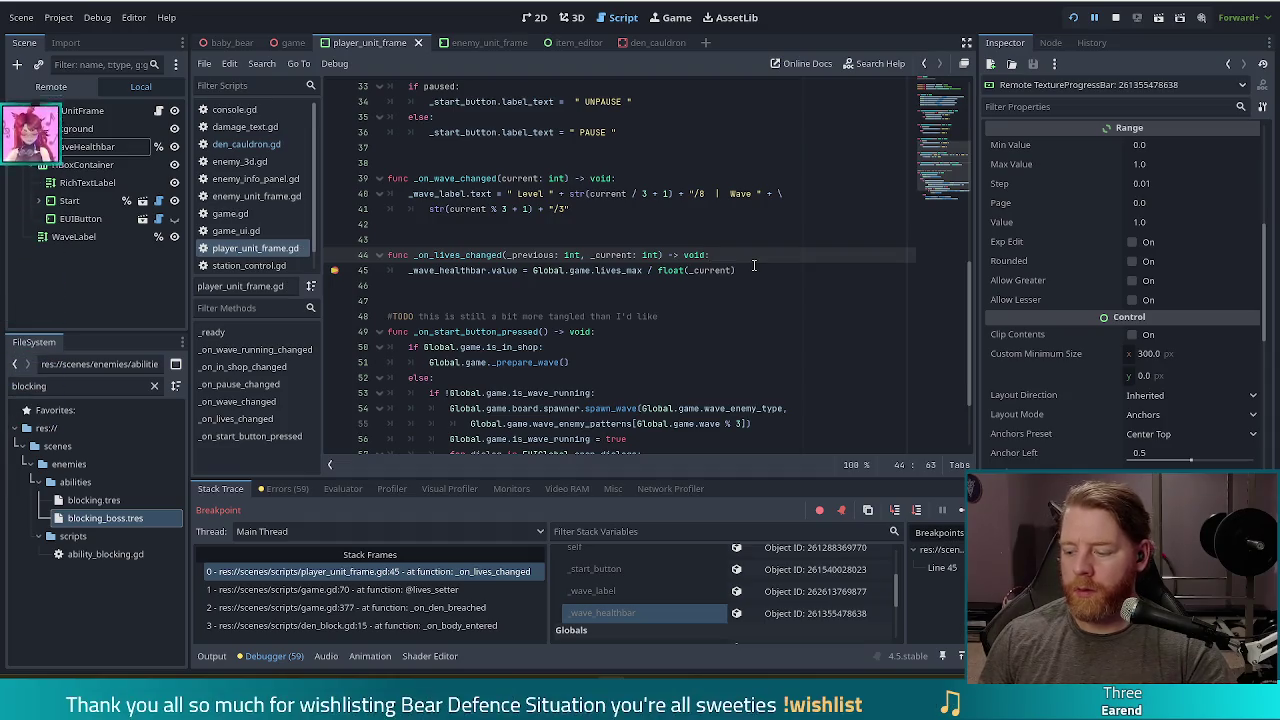
left_click(753, 265)
key("Return")
type("nt")
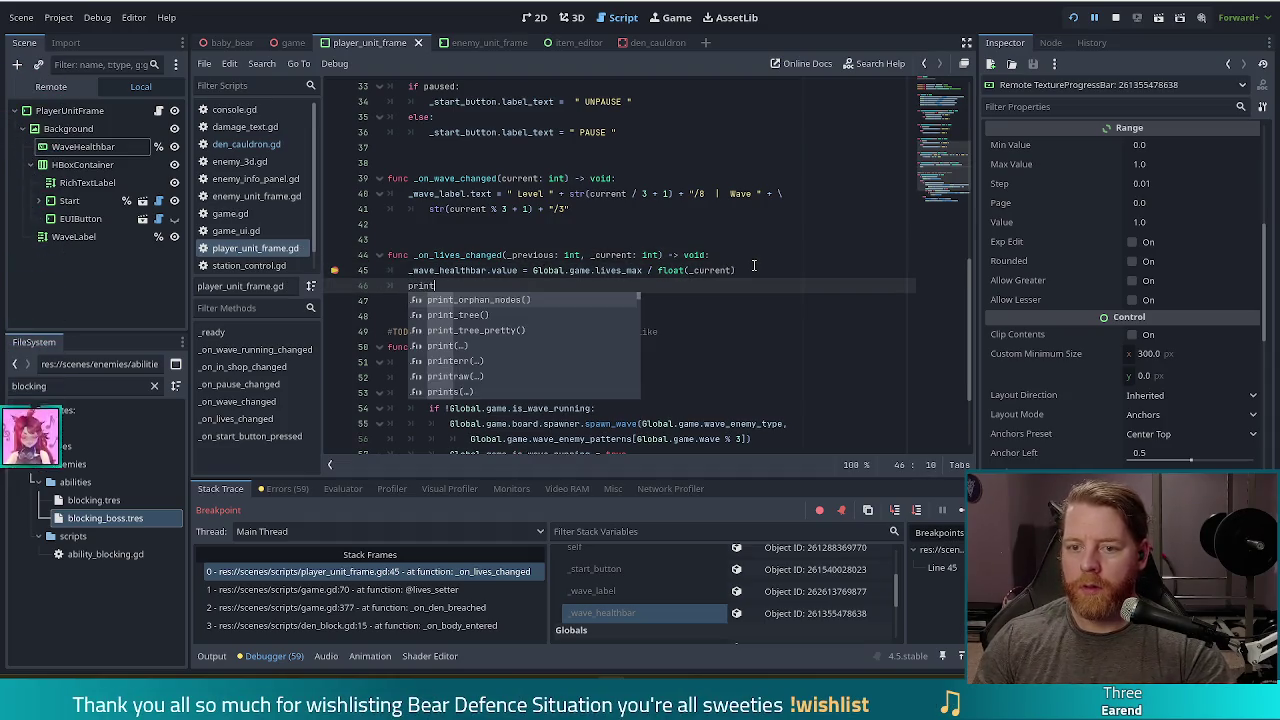
left_click_drag(738, 271, 527, 270)
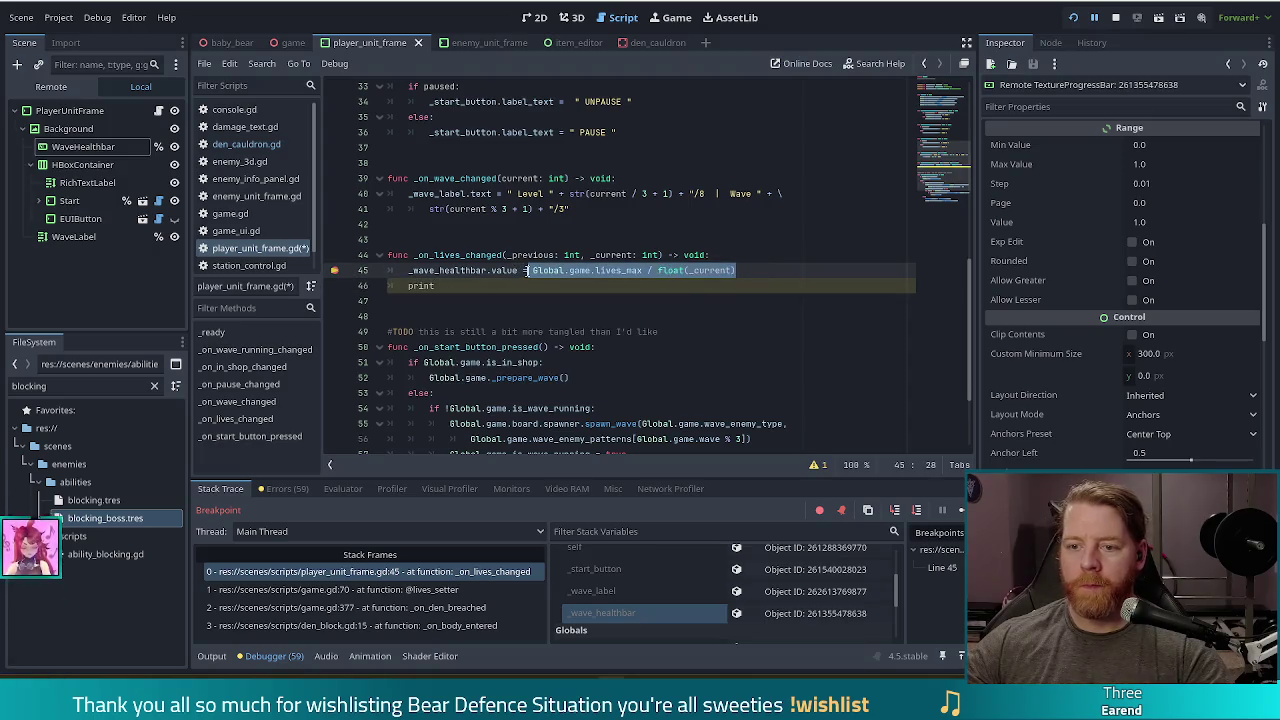
left_click(497, 288)
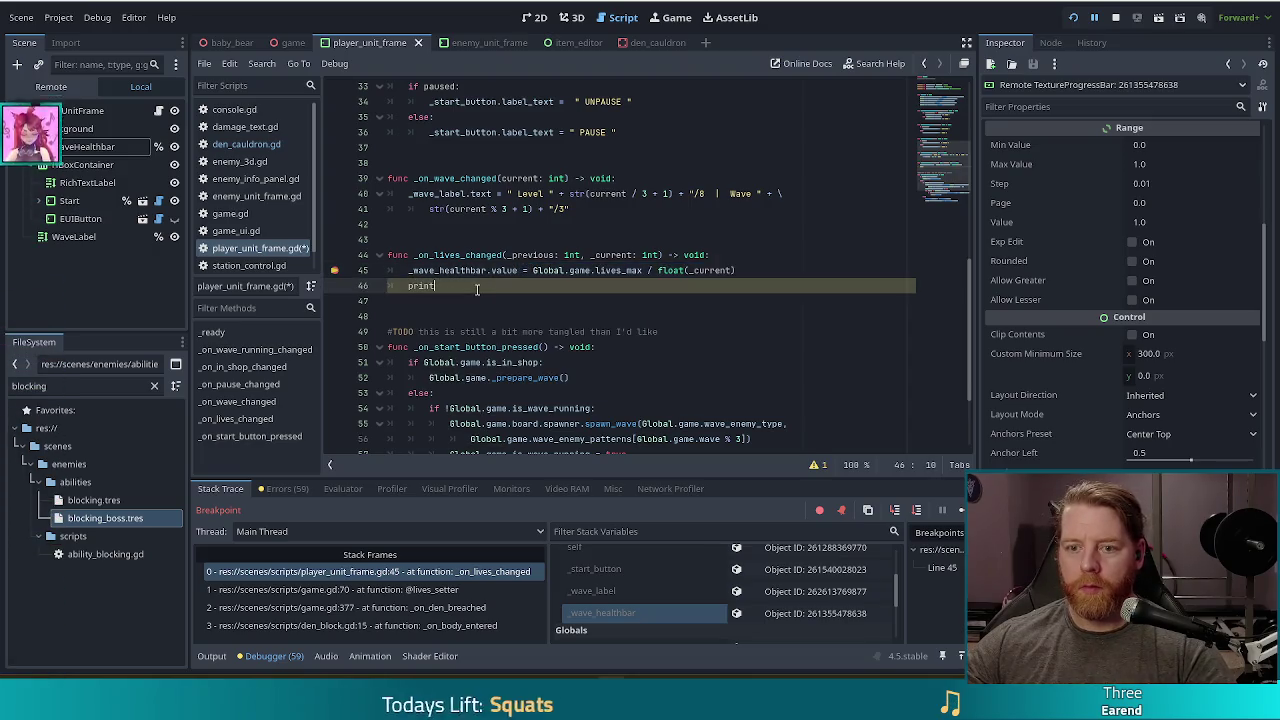
type("(")
key("F5")
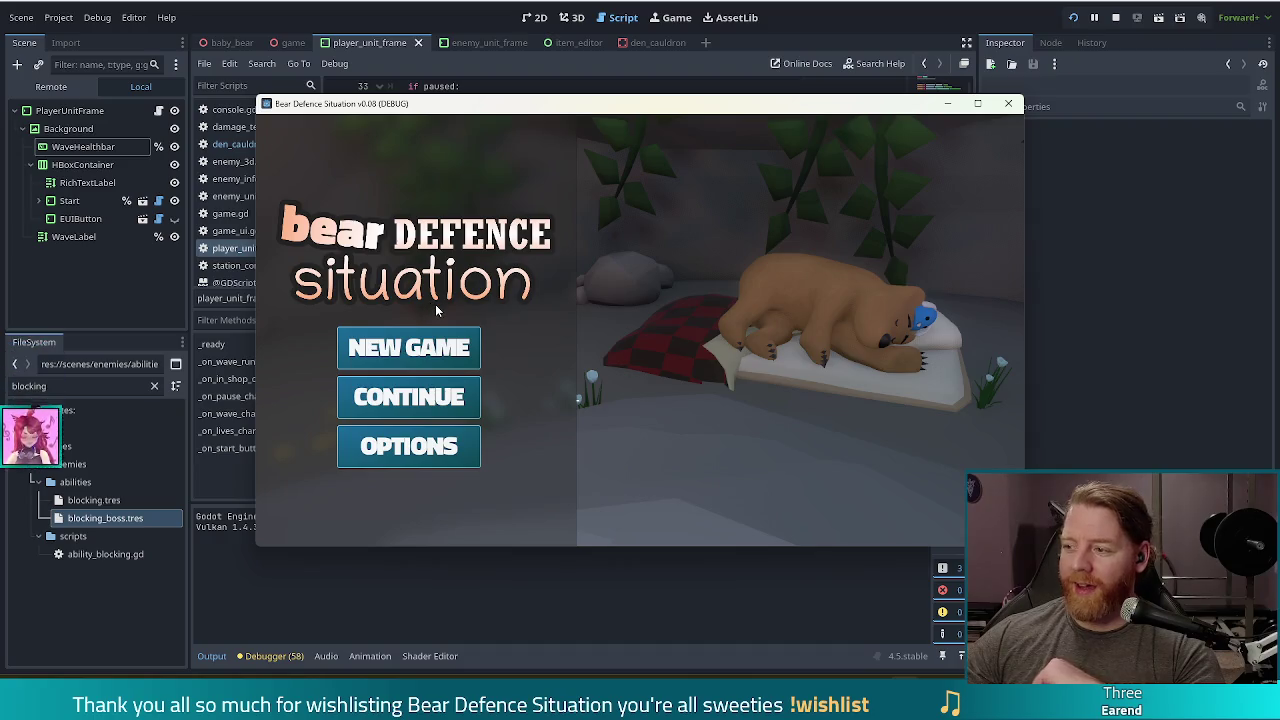
Start a new game and launch the first wave so lives drop and the ratios print.
left_click(452, 364)
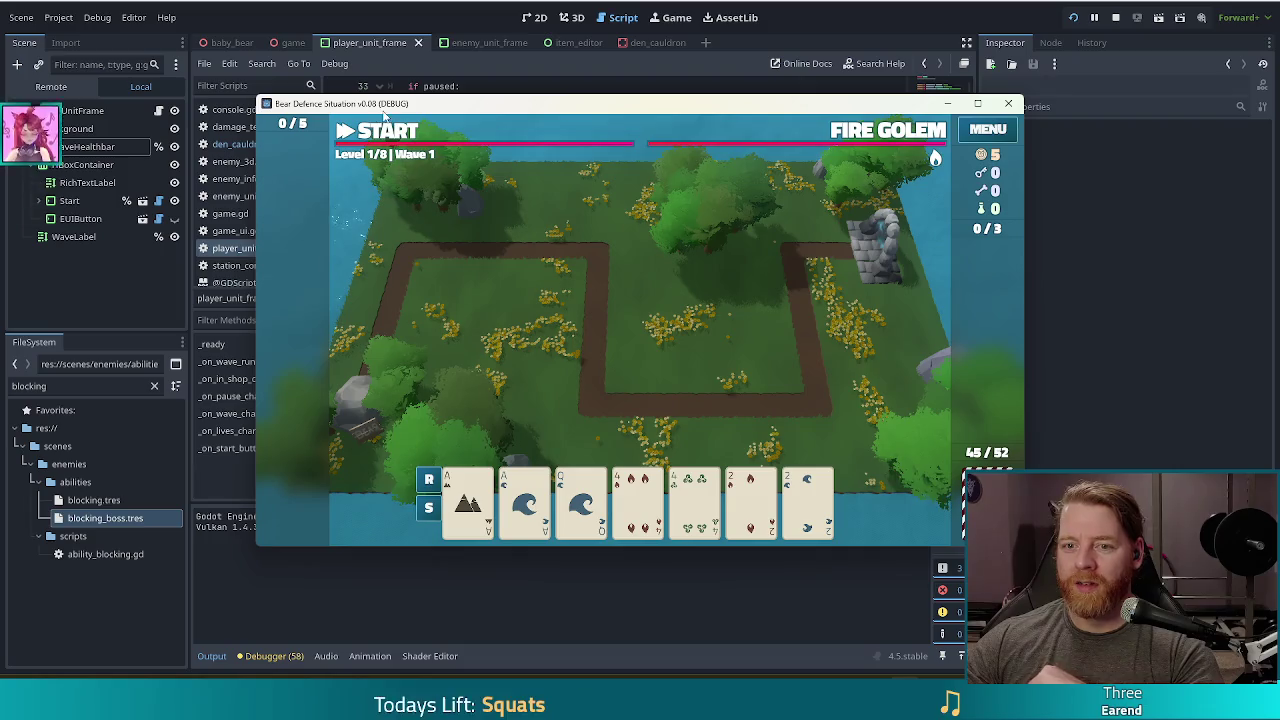
key("space")
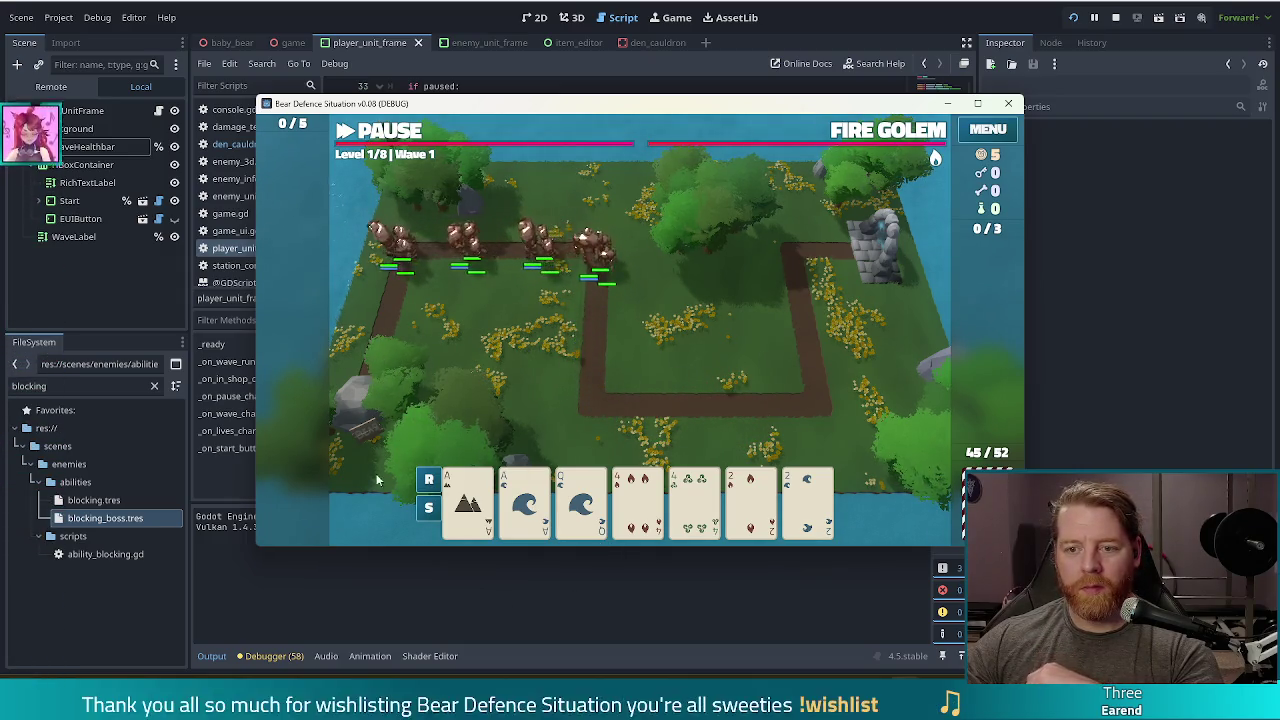
left_click_drag(491, 110, 489, 78)
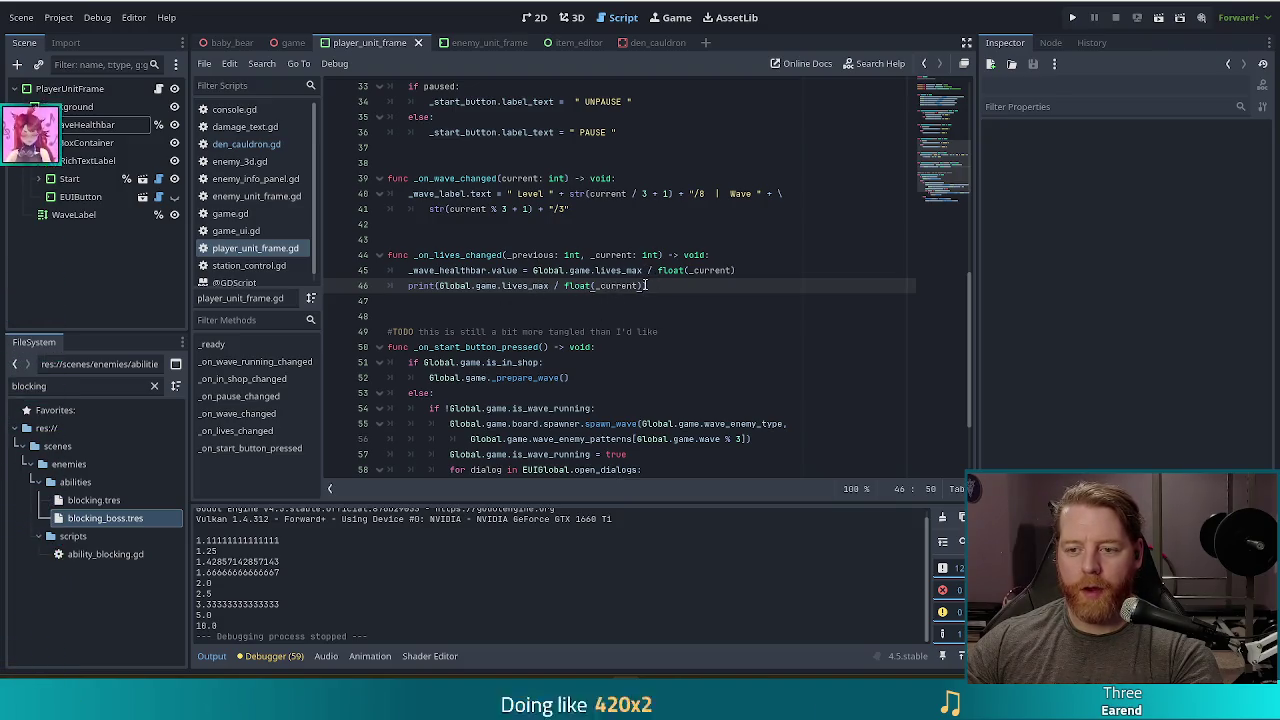
Comment out the print line on line 46 with Ctrl+K.
left_click_drag(645, 286, 556, 286)
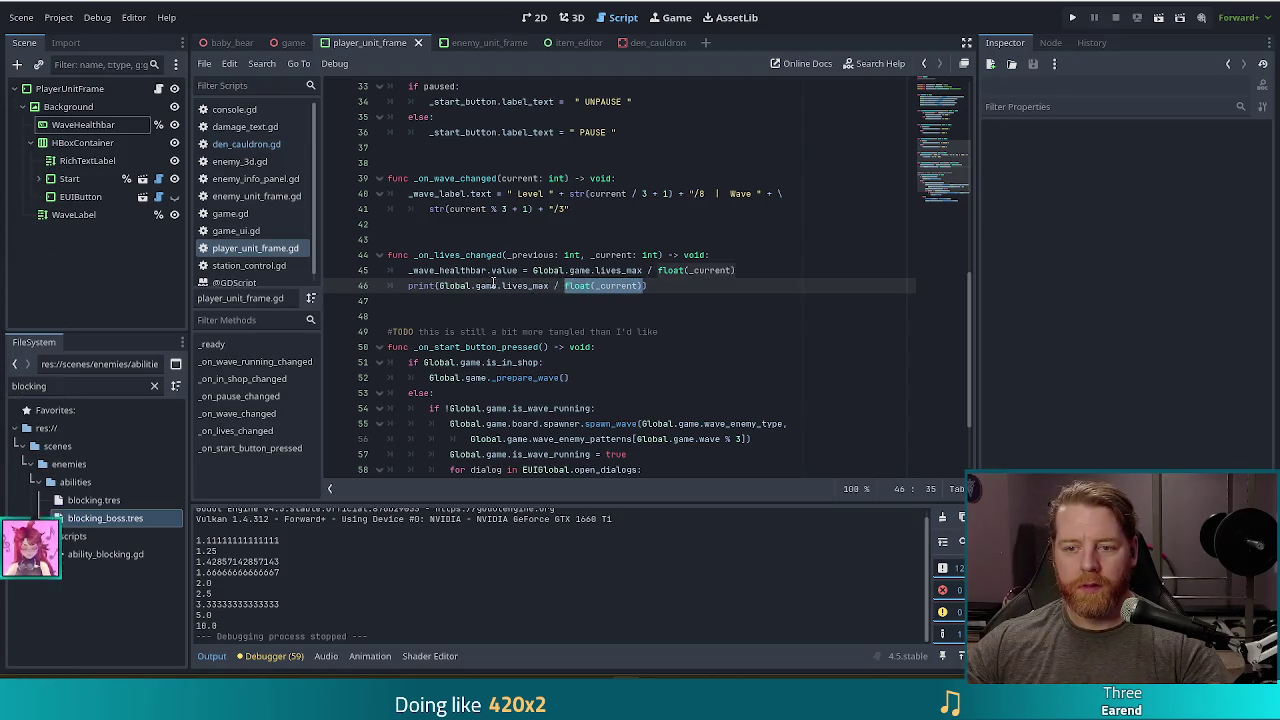
key("Home")
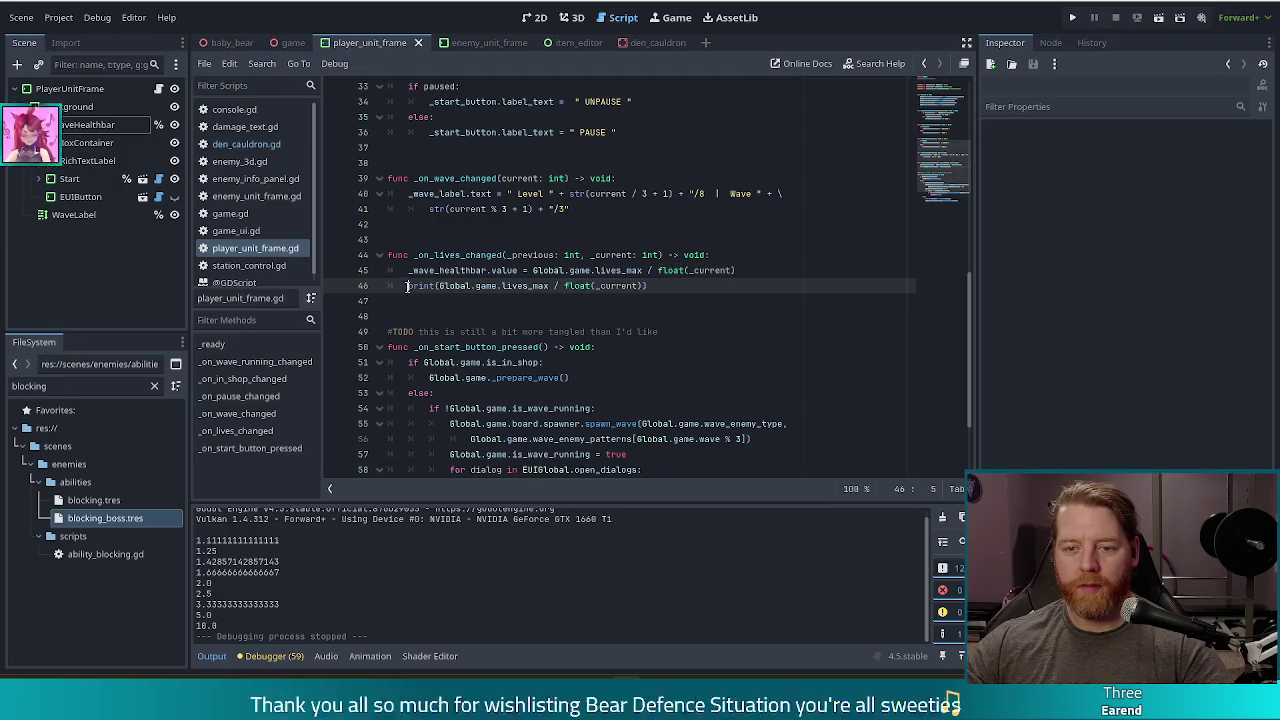
key("ctrl+k")
Make line 45's value _current / float(Global.game.lives_max), save, and run the project.
left_click(533, 270)
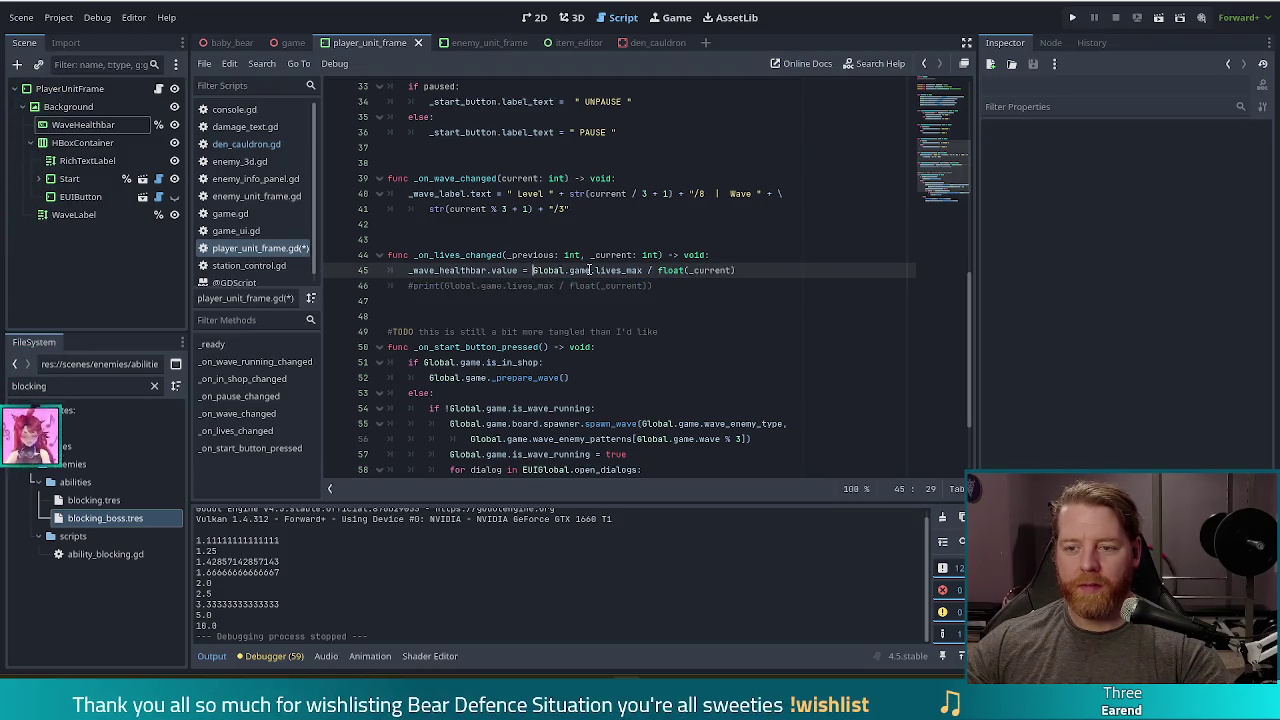
left_click_drag(749, 270, 640, 270)
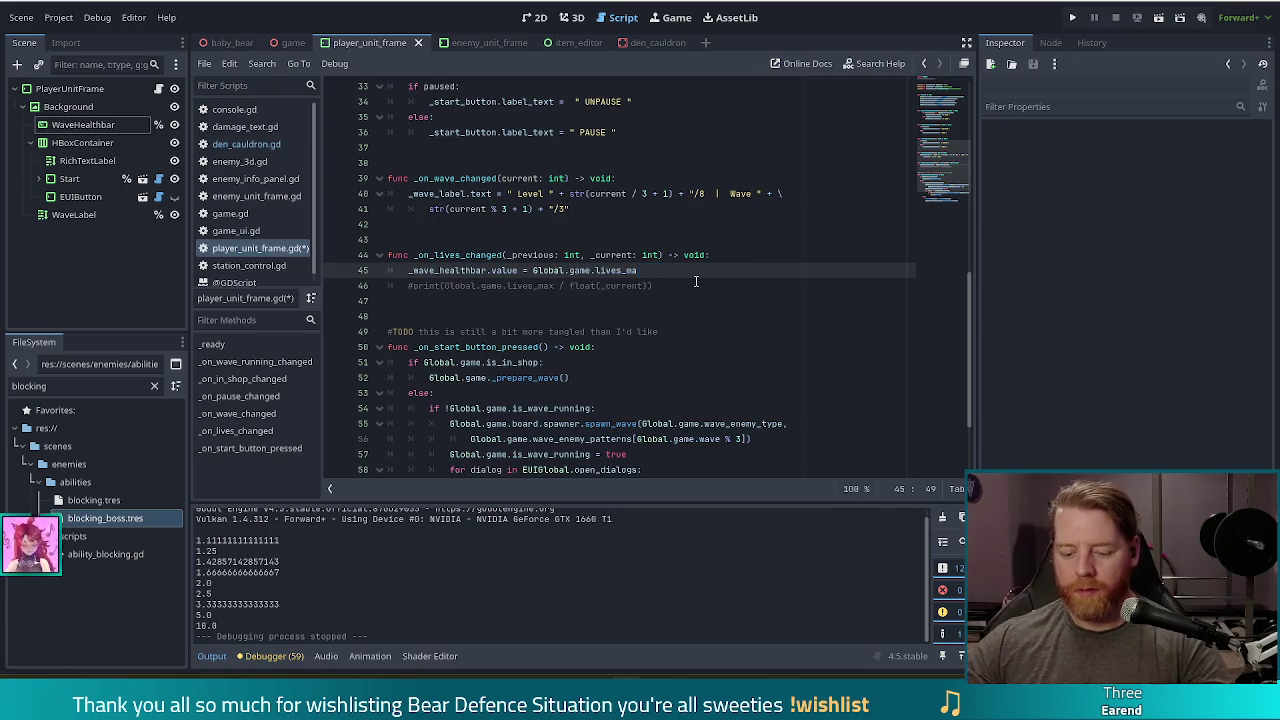
left_click(533, 270)
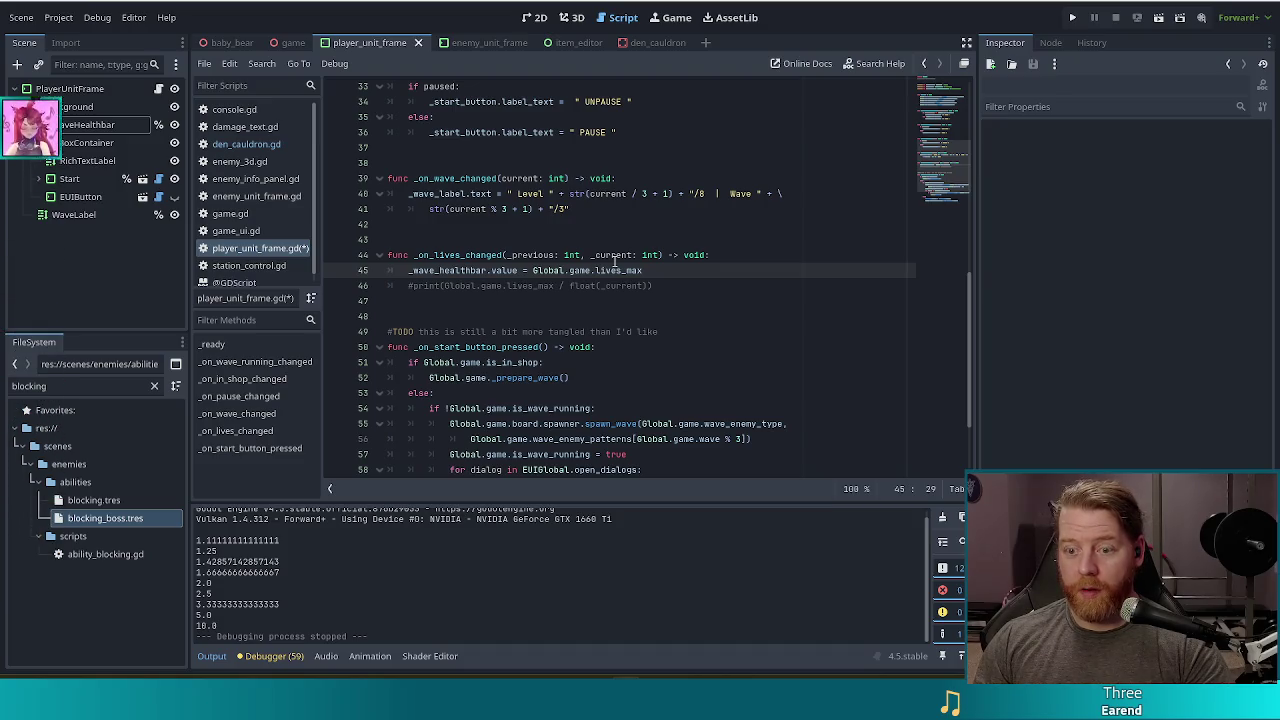
type("_current / ")
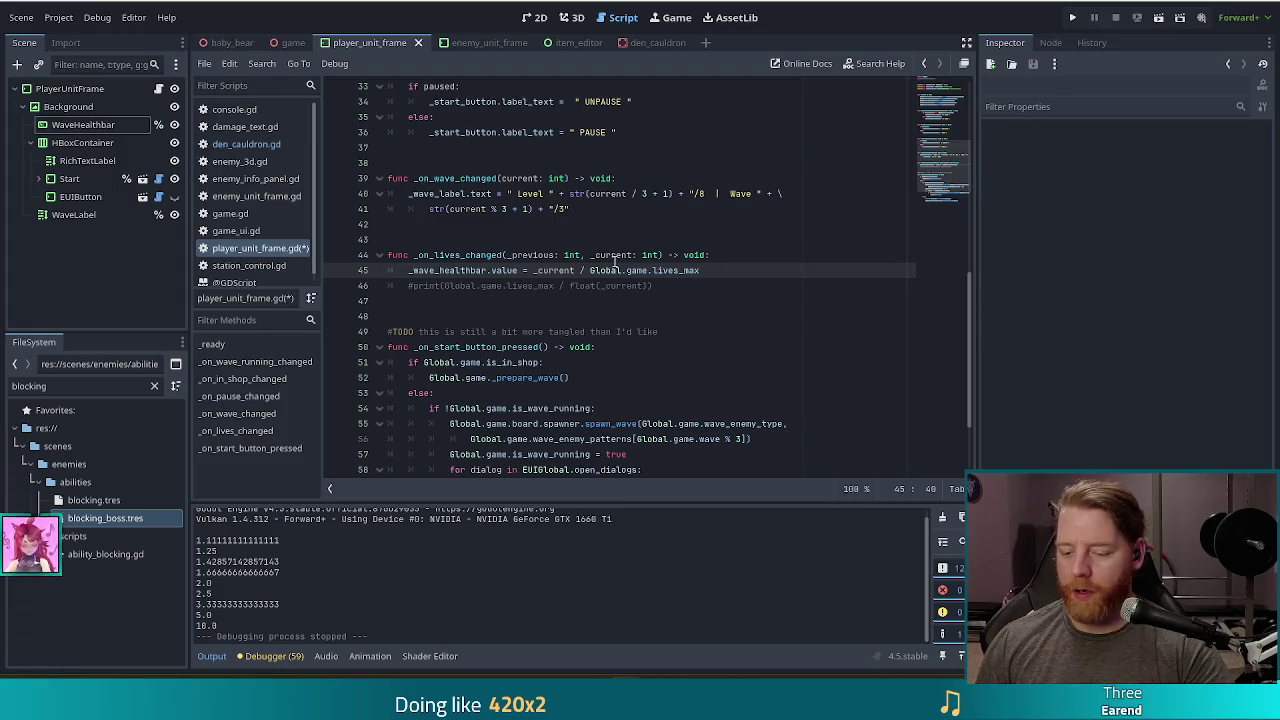
type("float(")
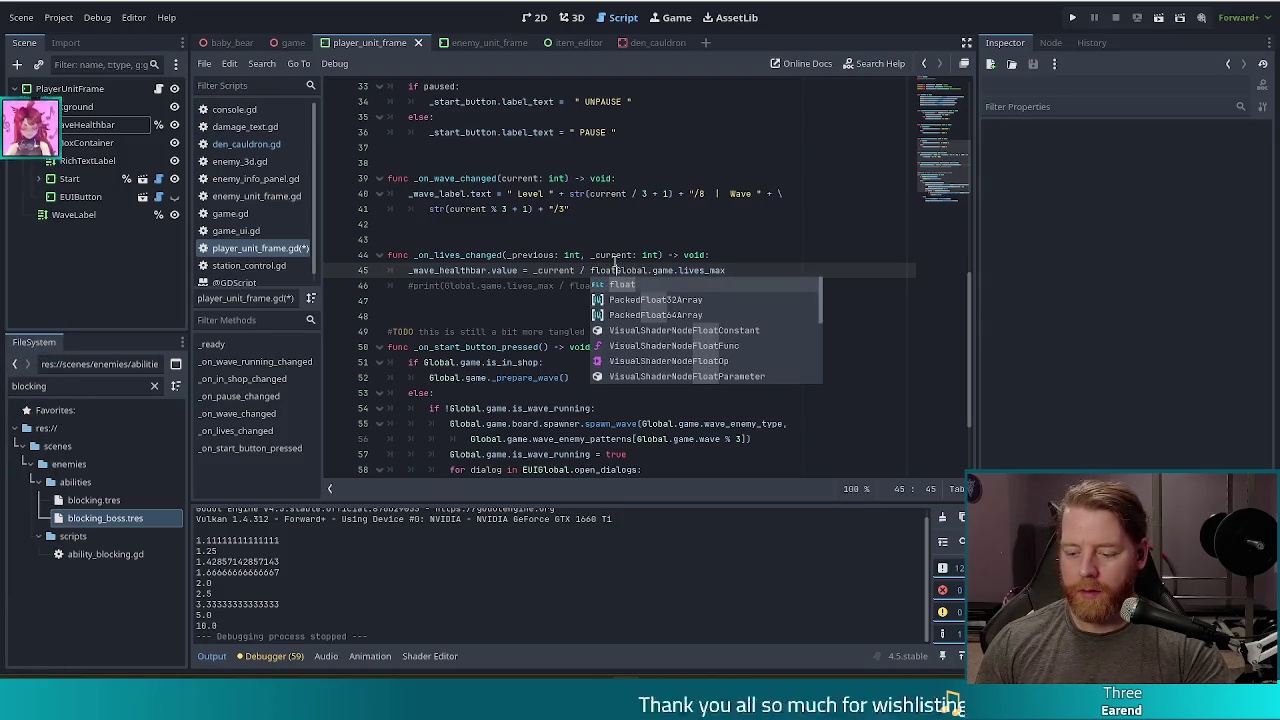
key("End")
key("ctrl+s")
left_click(1072, 17)
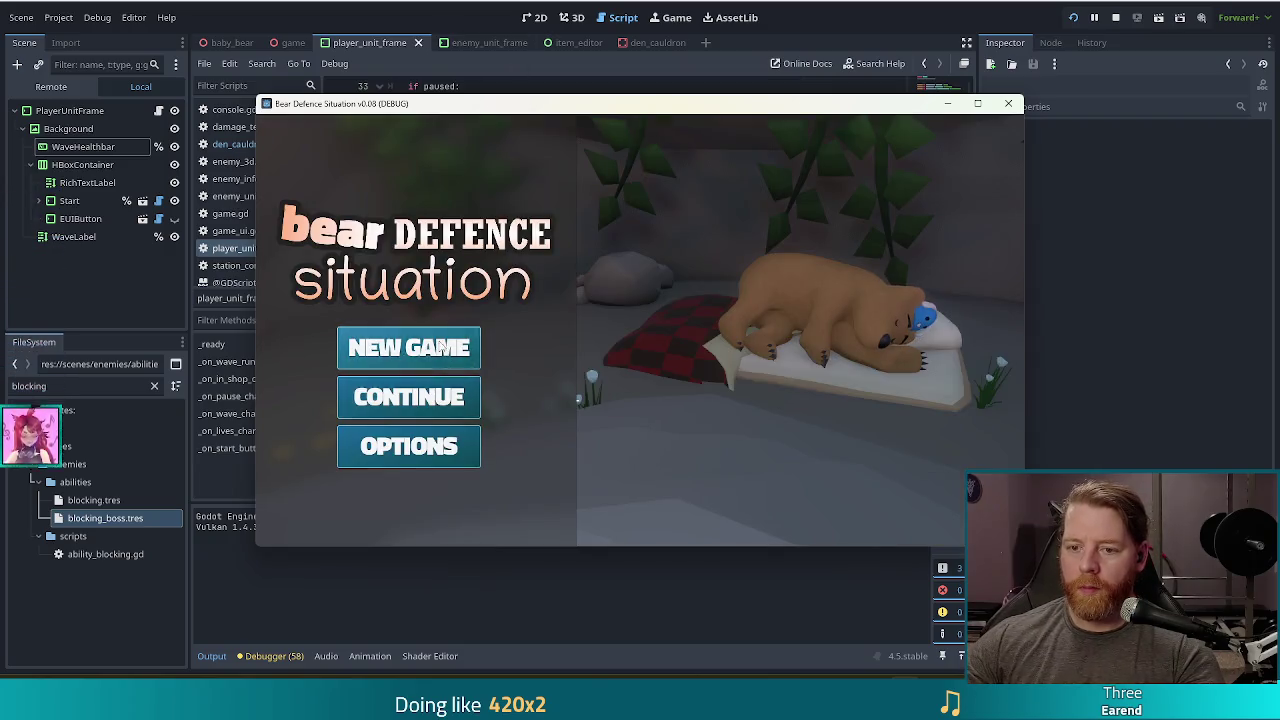
Start a new game and play the wave until lives reach 0.
left_click(441, 345)
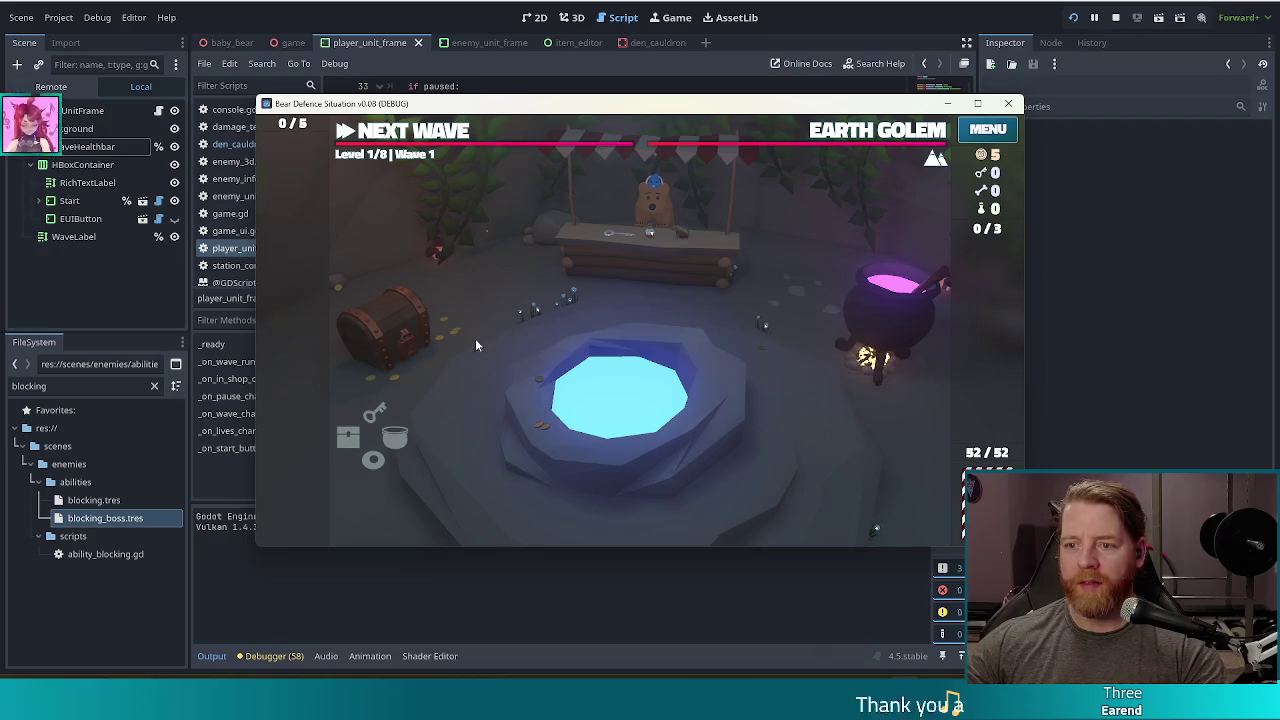
left_click(431, 132)
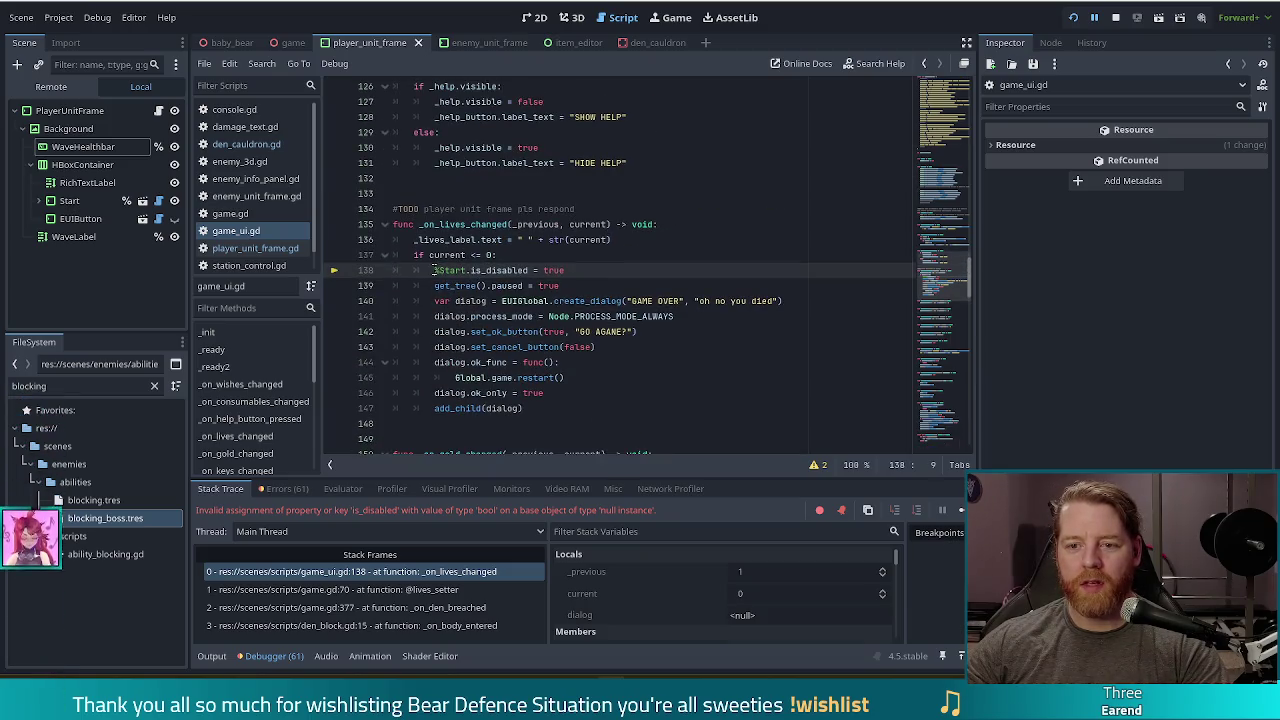
type("#")
Comment out %Start.is_disabled = true on line 138 and stop the running game.
key("End")
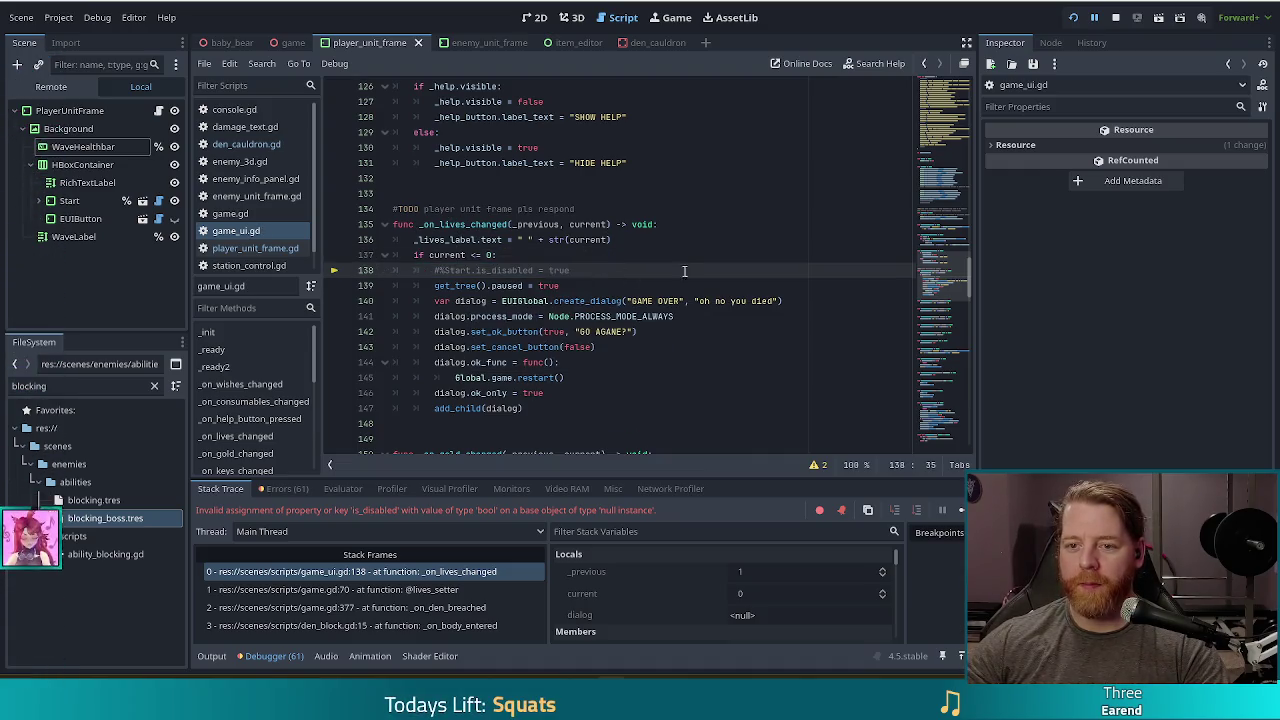
left_click(455, 208)
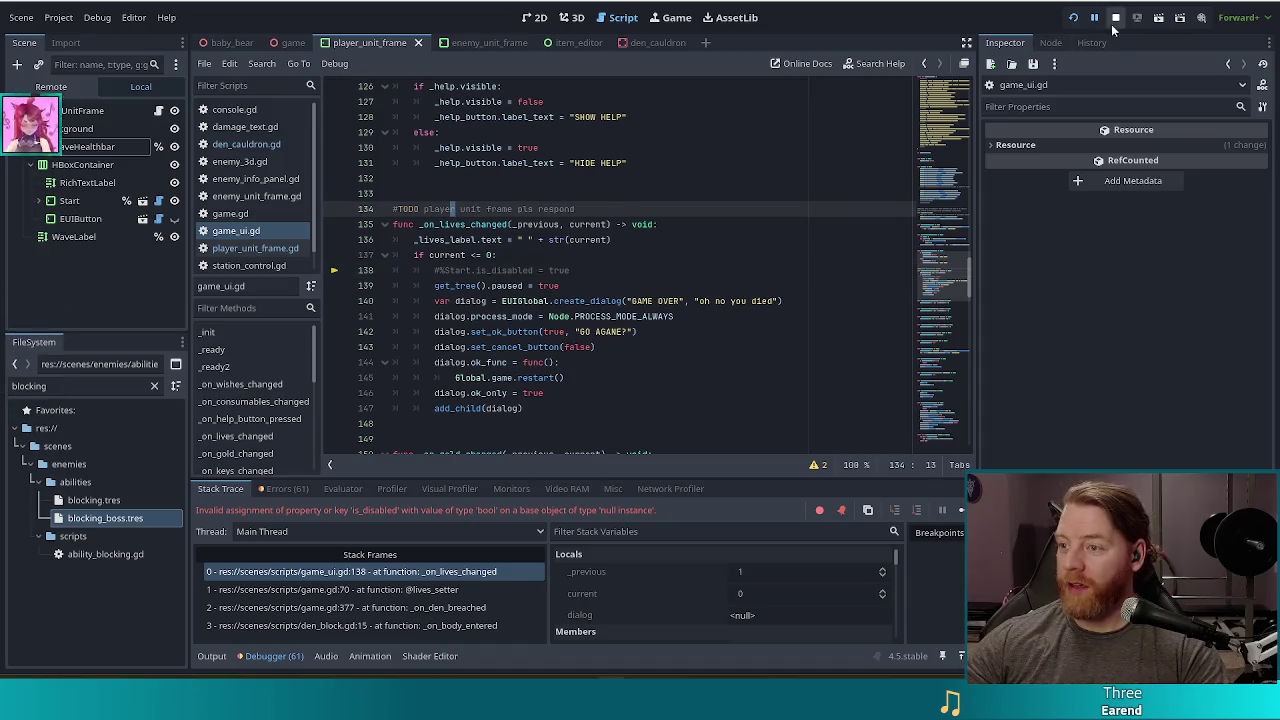
left_click(1115, 17)
left_click(620, 224)
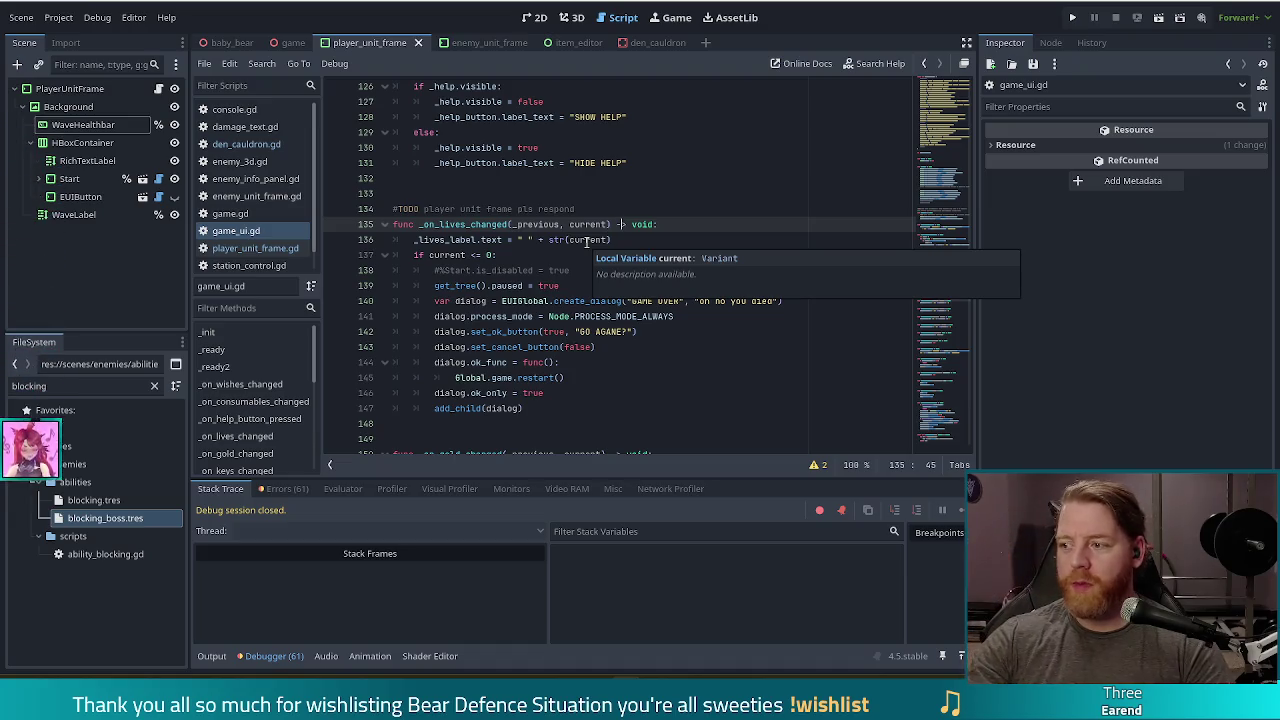
key("Up")
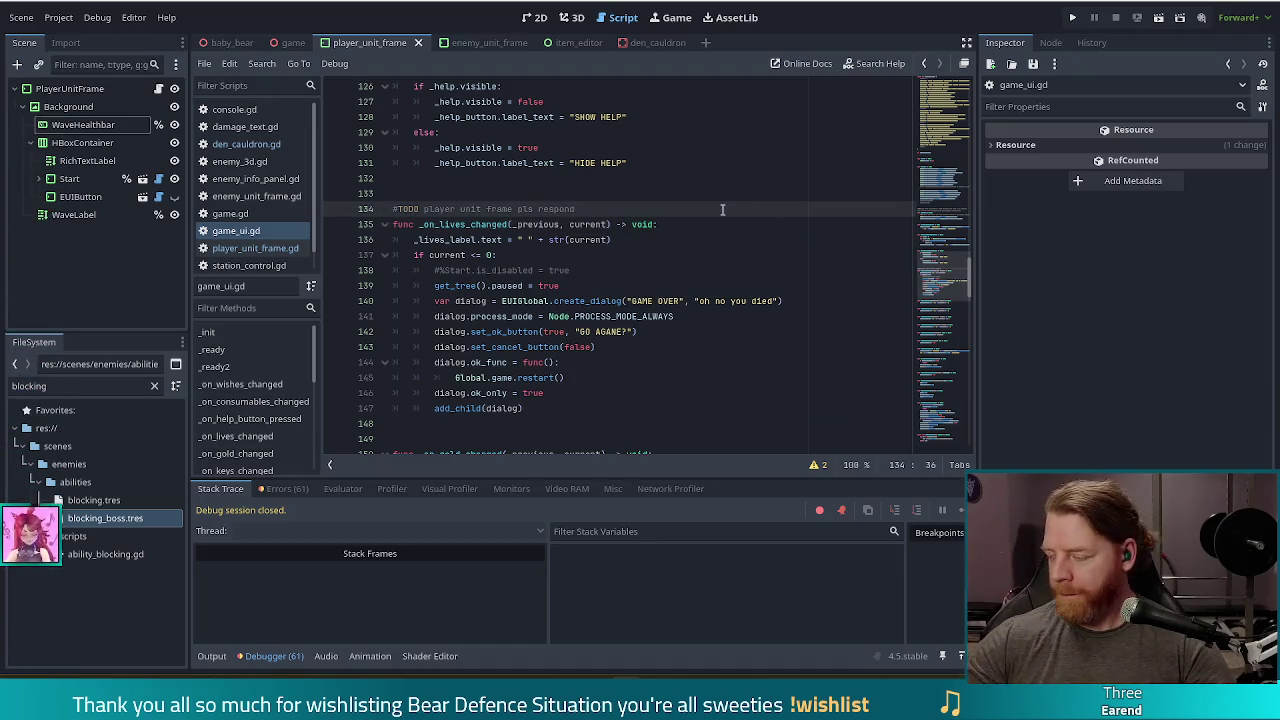
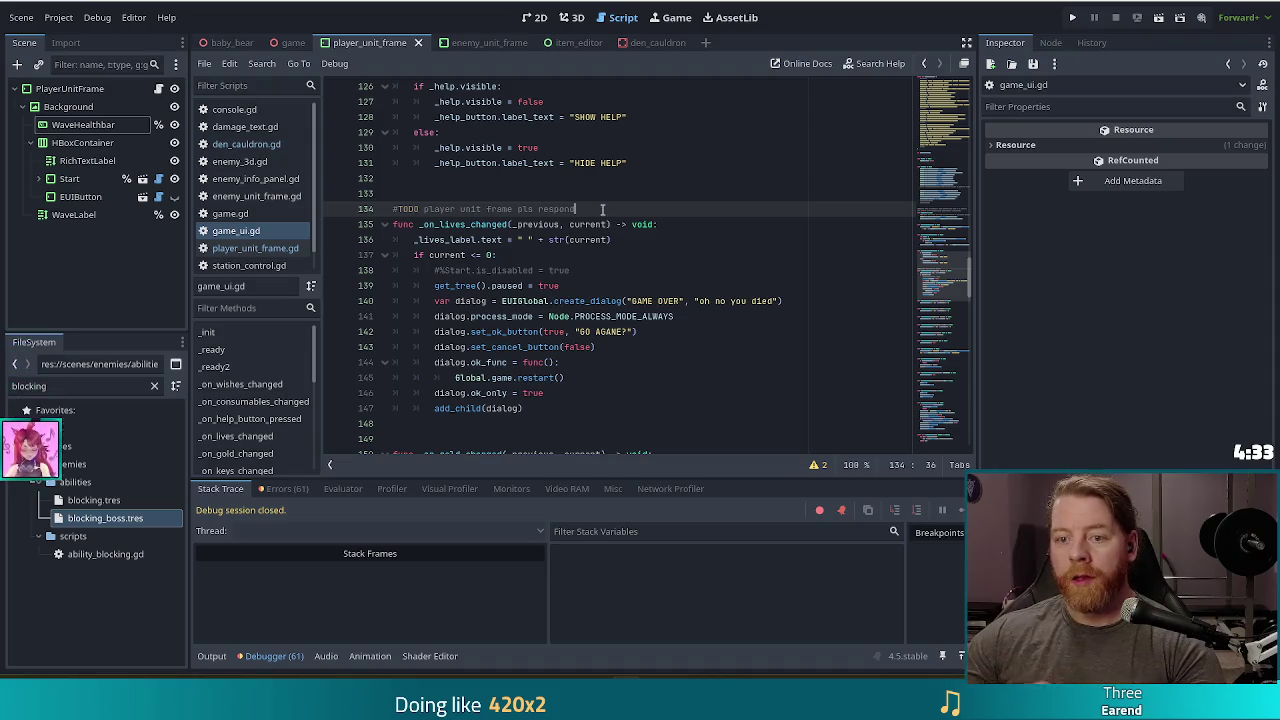
Filter the game scene for 'live', delete LivesContainer and its children, and save.
left_click(554, 270)
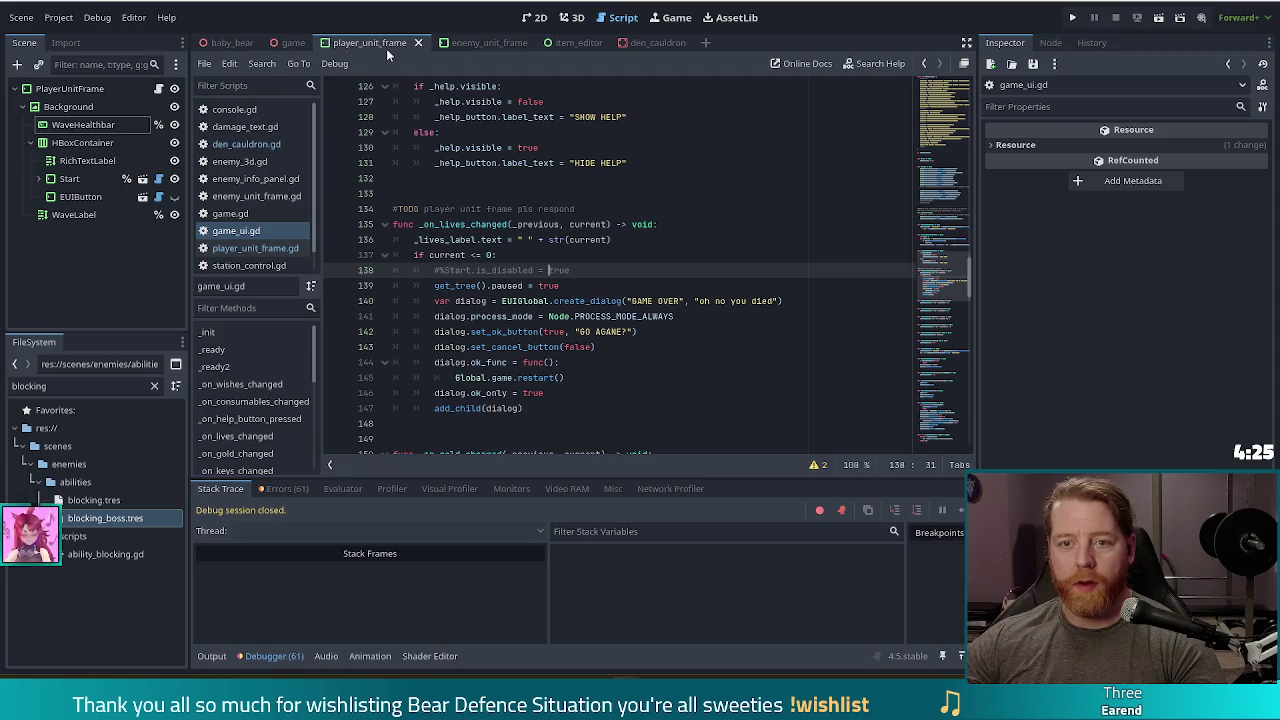
left_click(285, 43)
left_click(88, 65)
type("li")
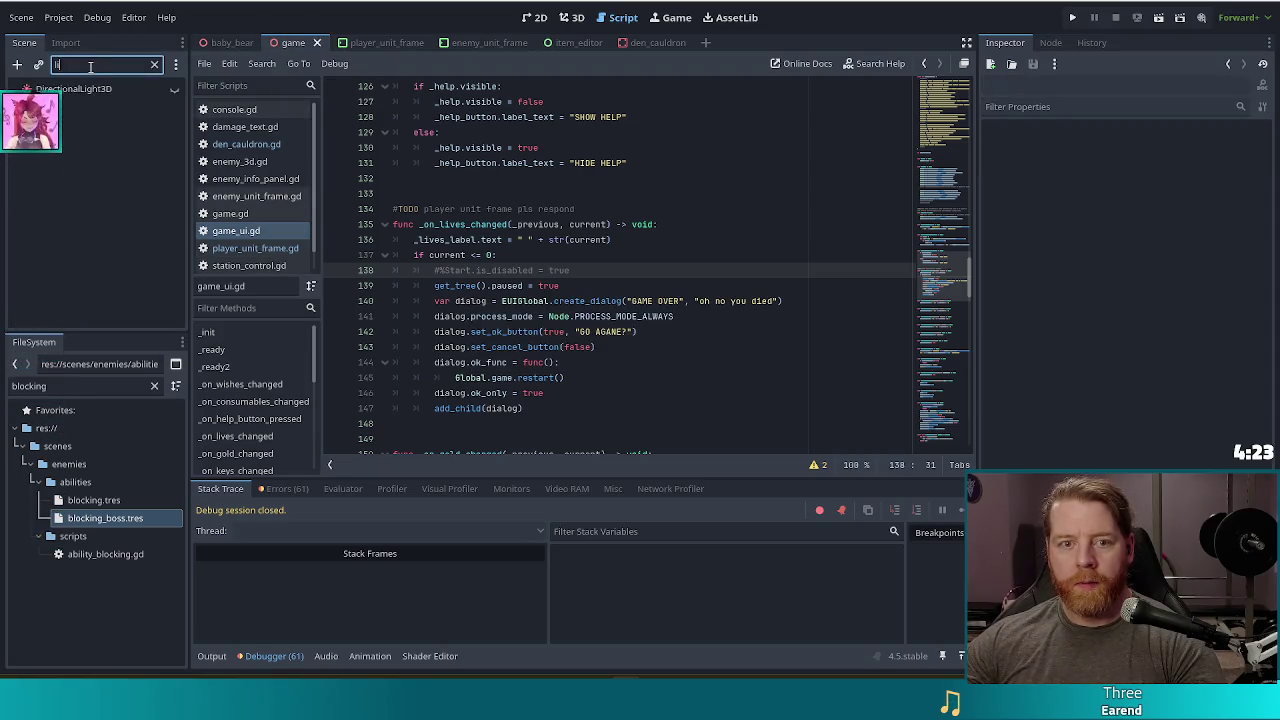
type("ve")
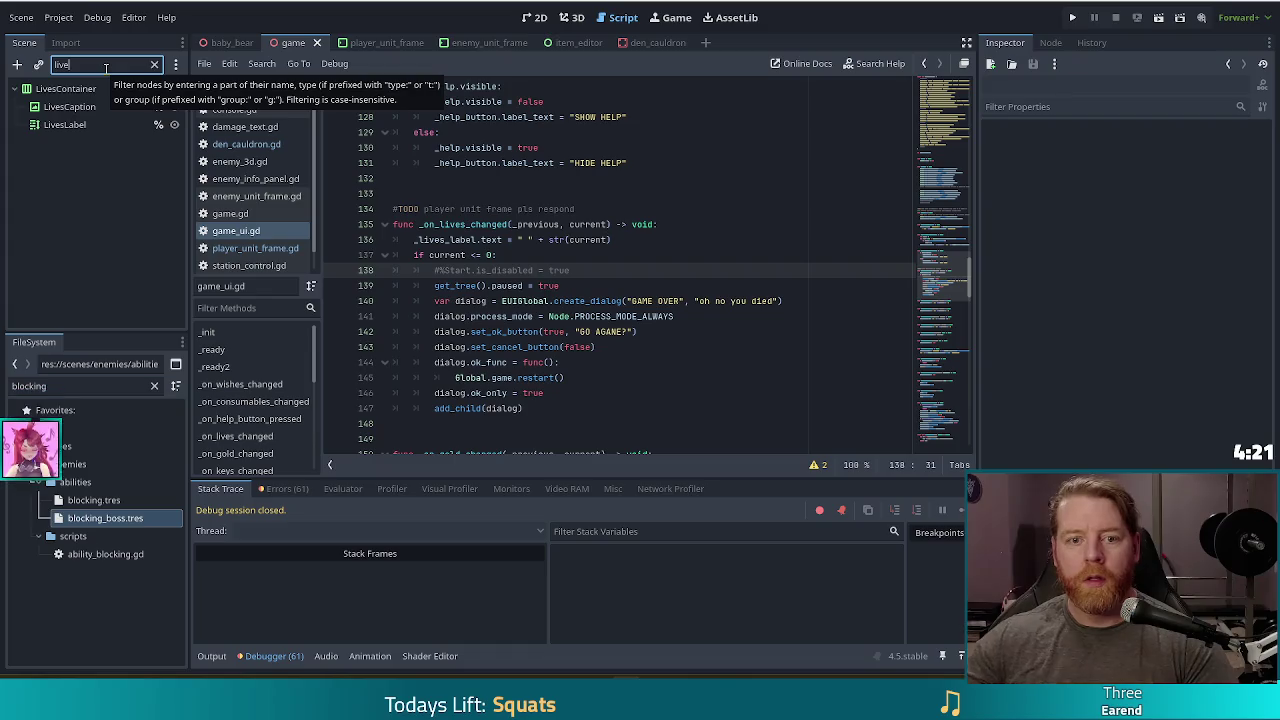
left_click(52, 90)
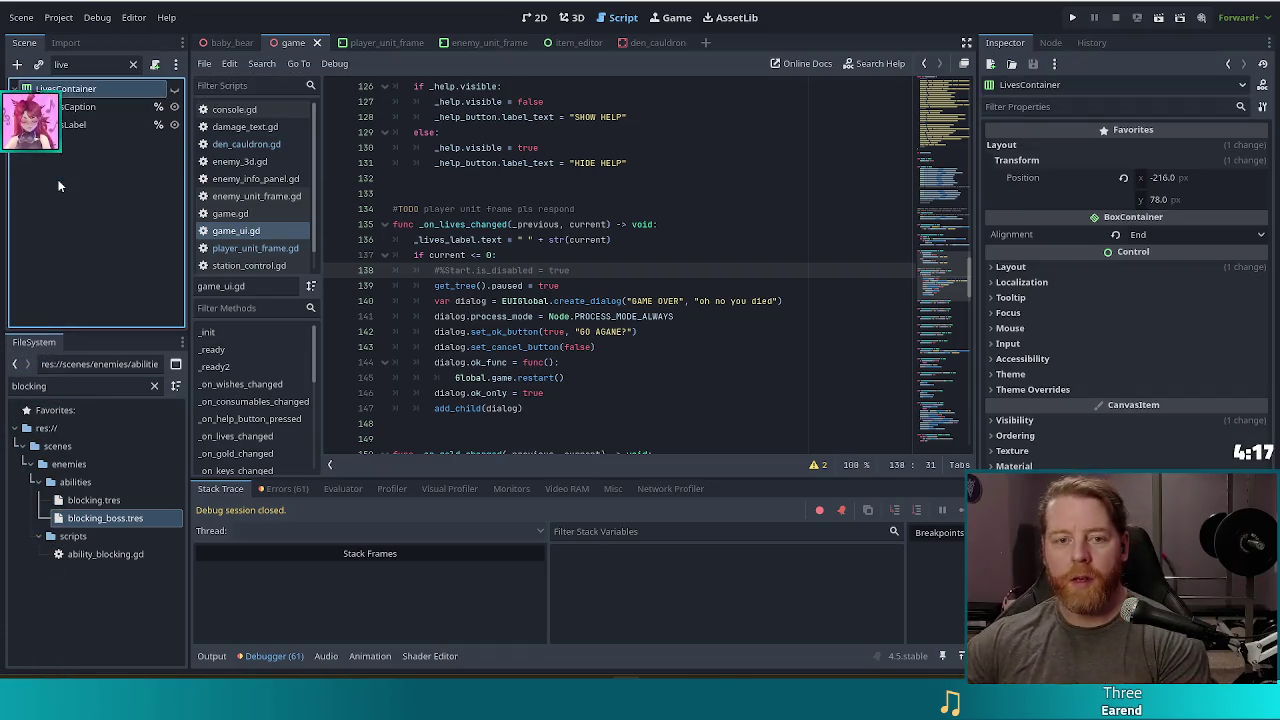
key("Delete")
left_click(595, 357)
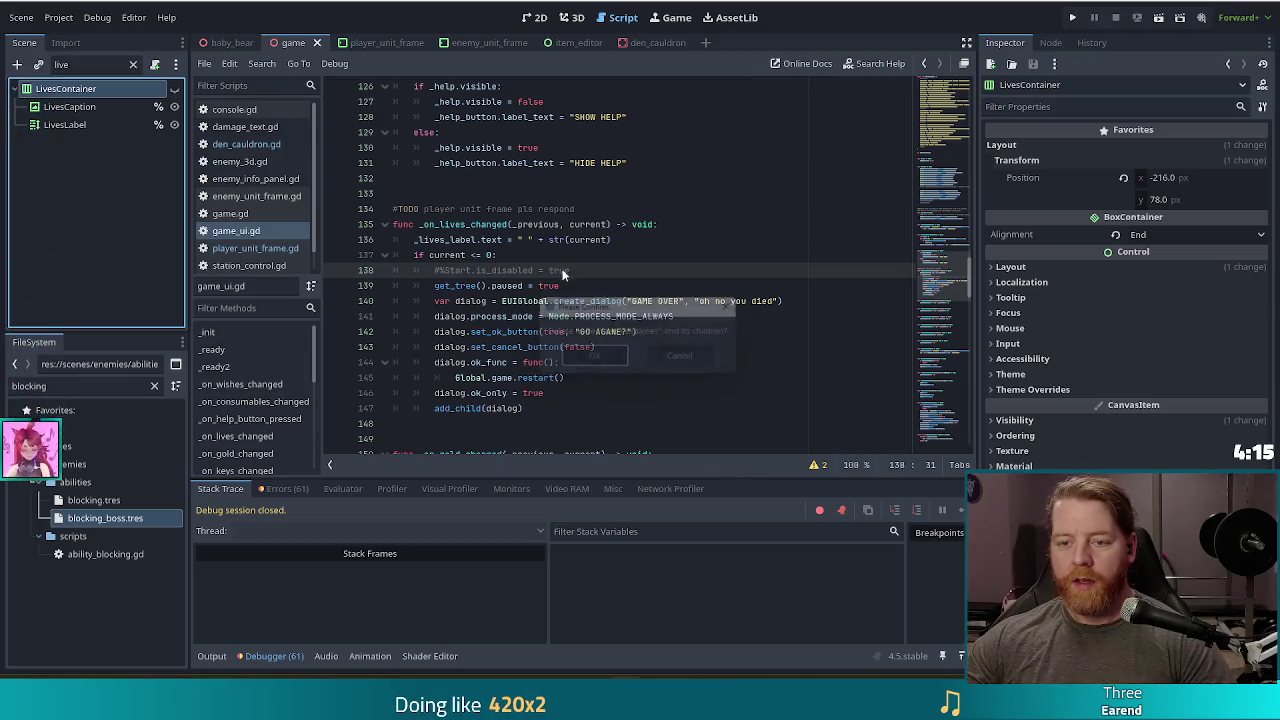
left_click(557, 224)
key("ctrl+s")
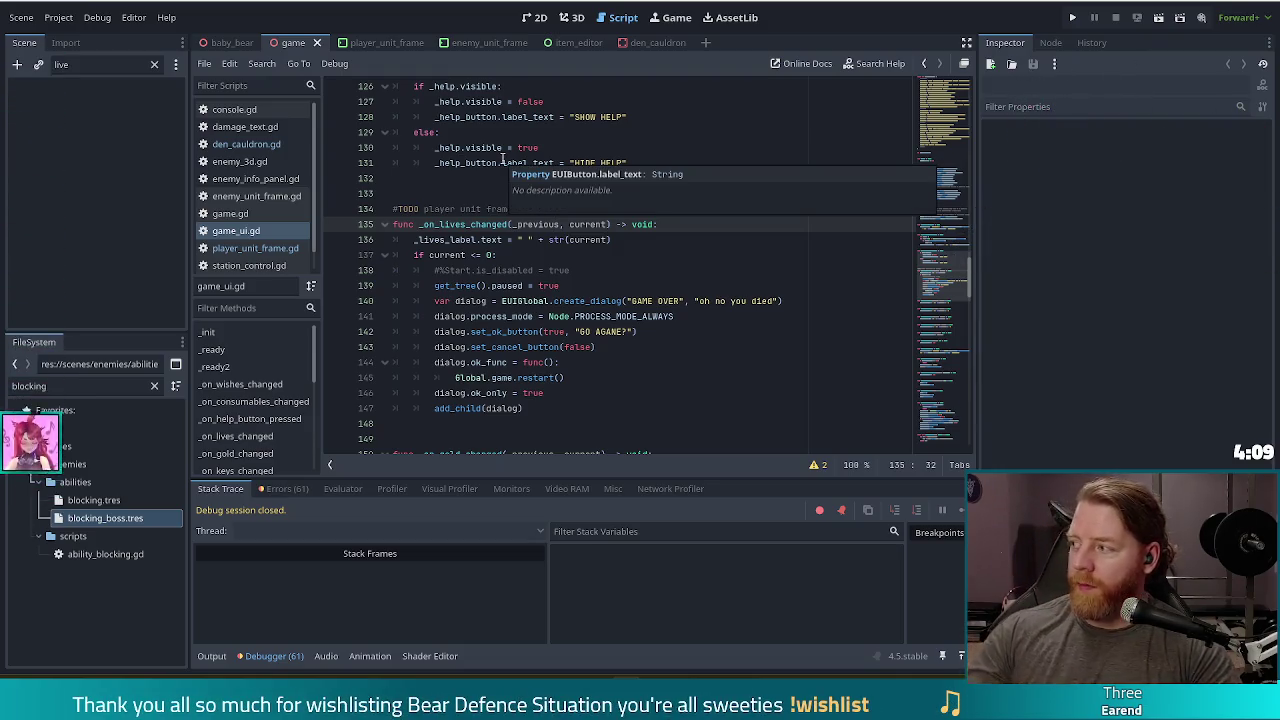
left_click(520, 285)
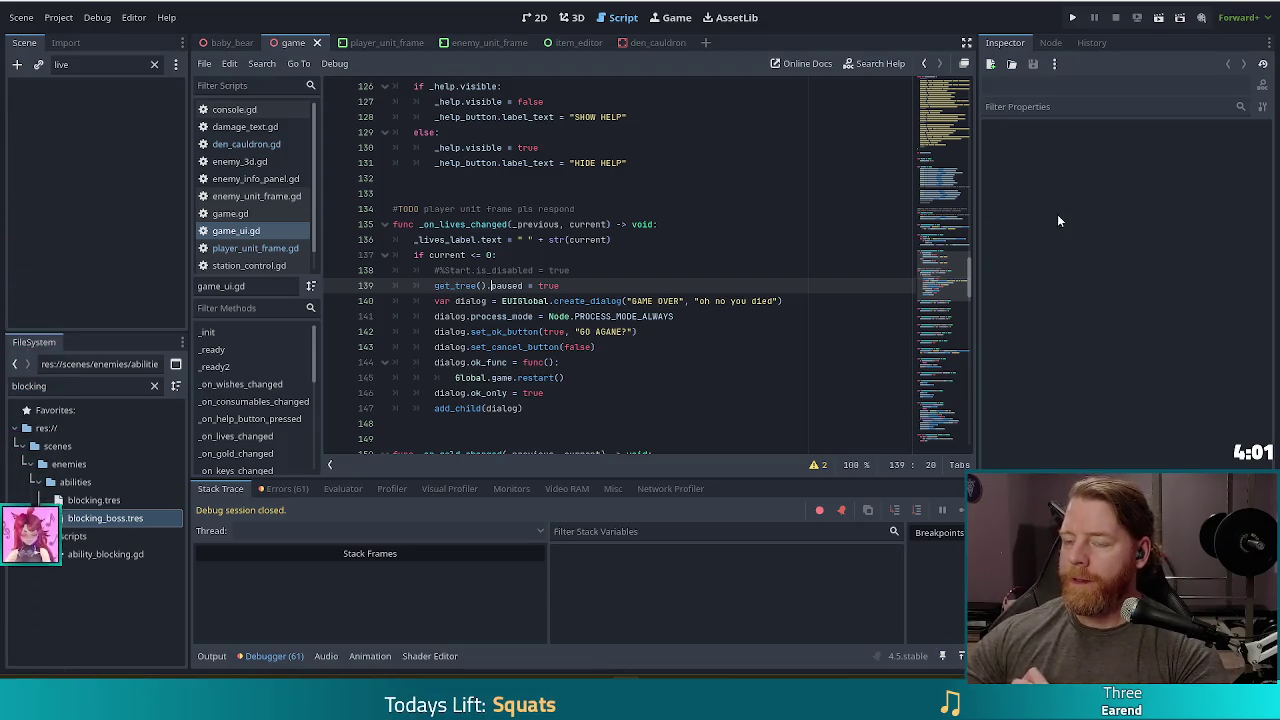
left_click(762, 222)
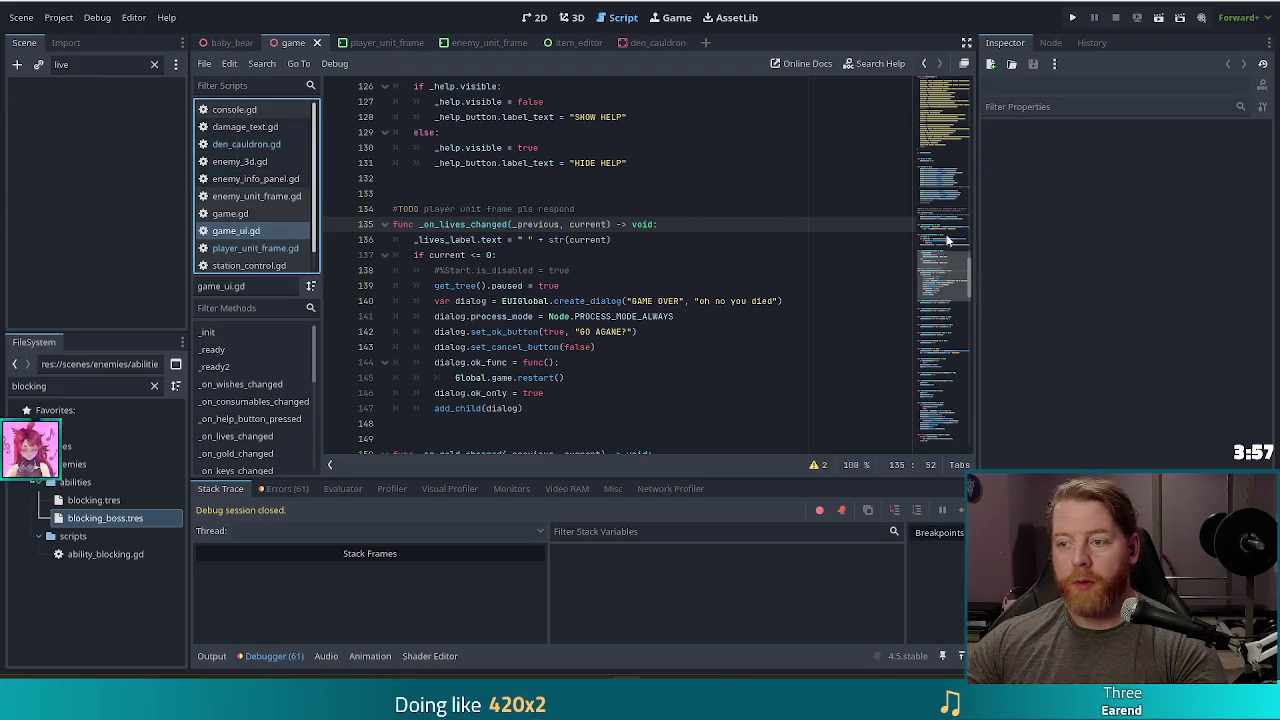
left_click_drag(959, 266, 952, 66)
left_click(700, 178)
scroll(703, 283, "down", 1)
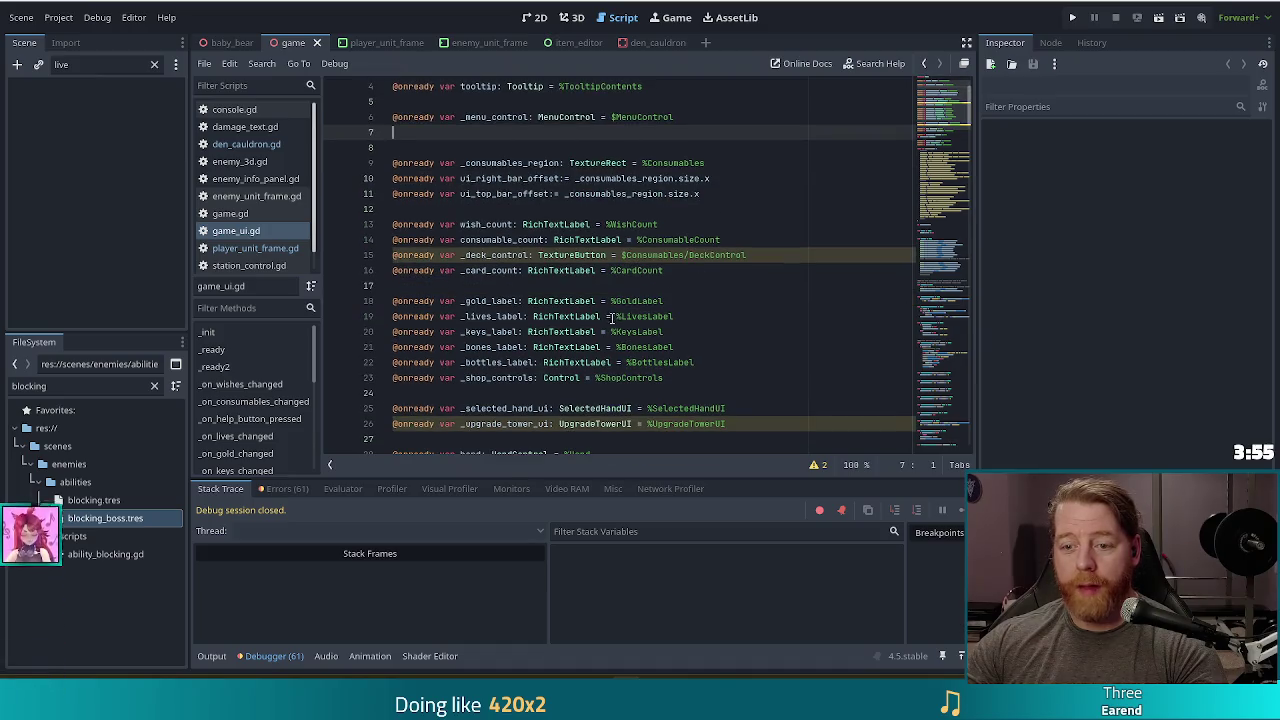
left_click(673, 316)
left_click(681, 298, "shift")
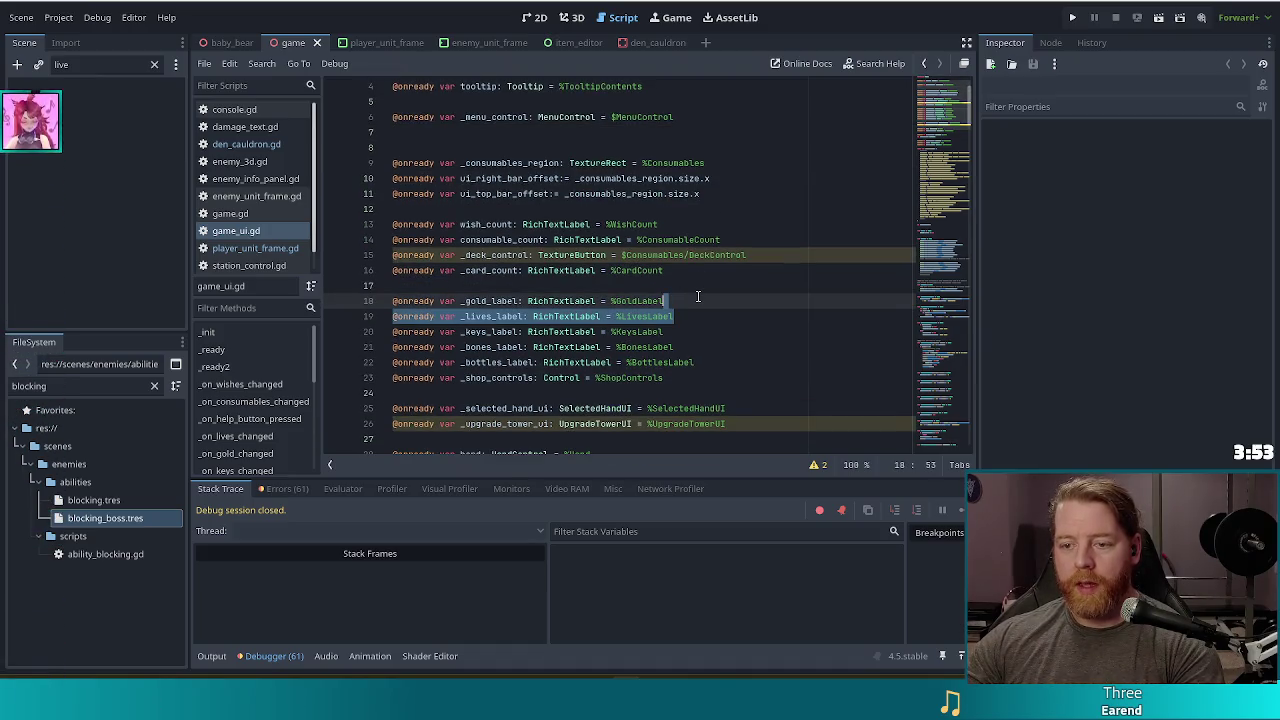
key("BackSpace")
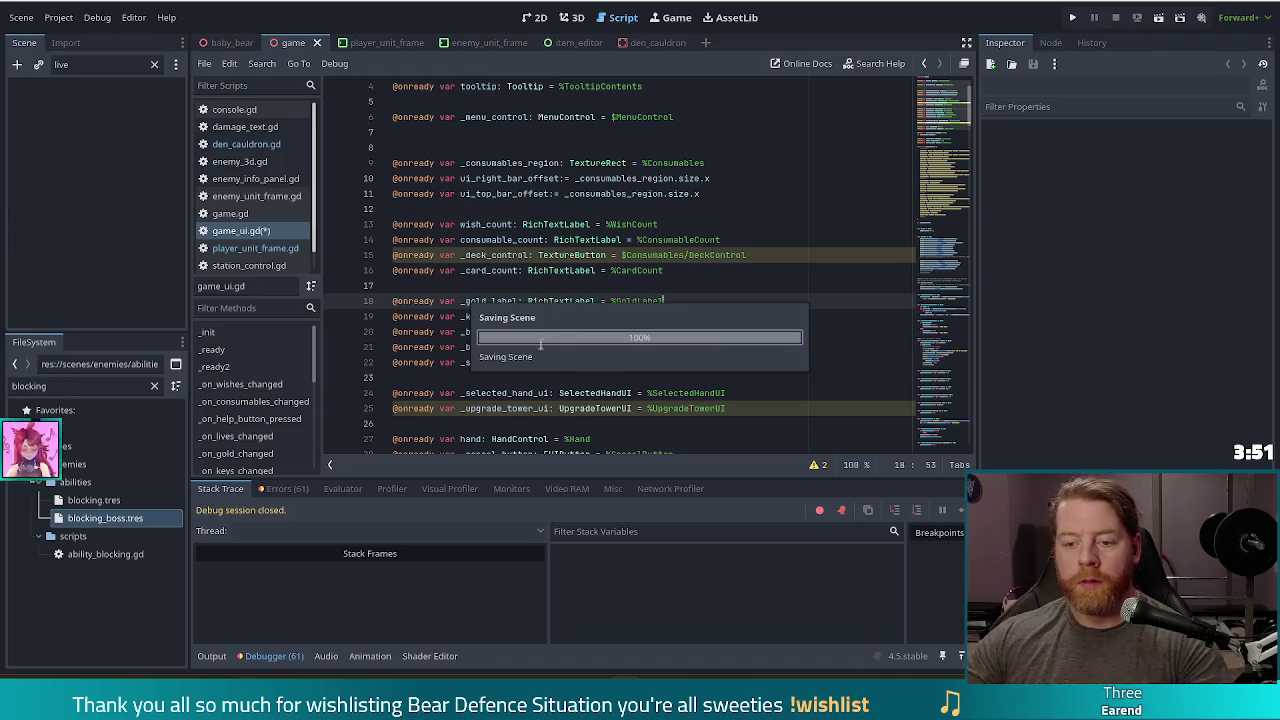
scroll(453, 318, "down", 3)
left_click(547, 467)
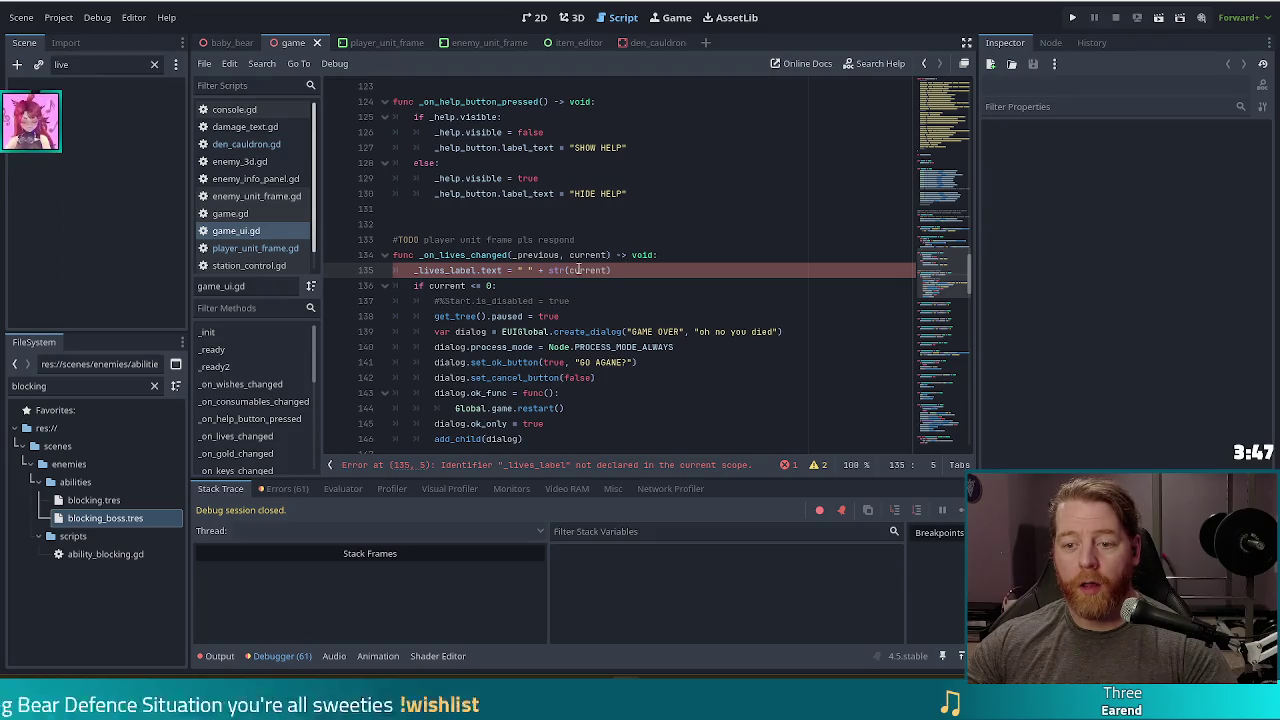
Delete the _lives_label.text assignment line from _on_lives_changed.
scroll(600, 265, "down", 1)
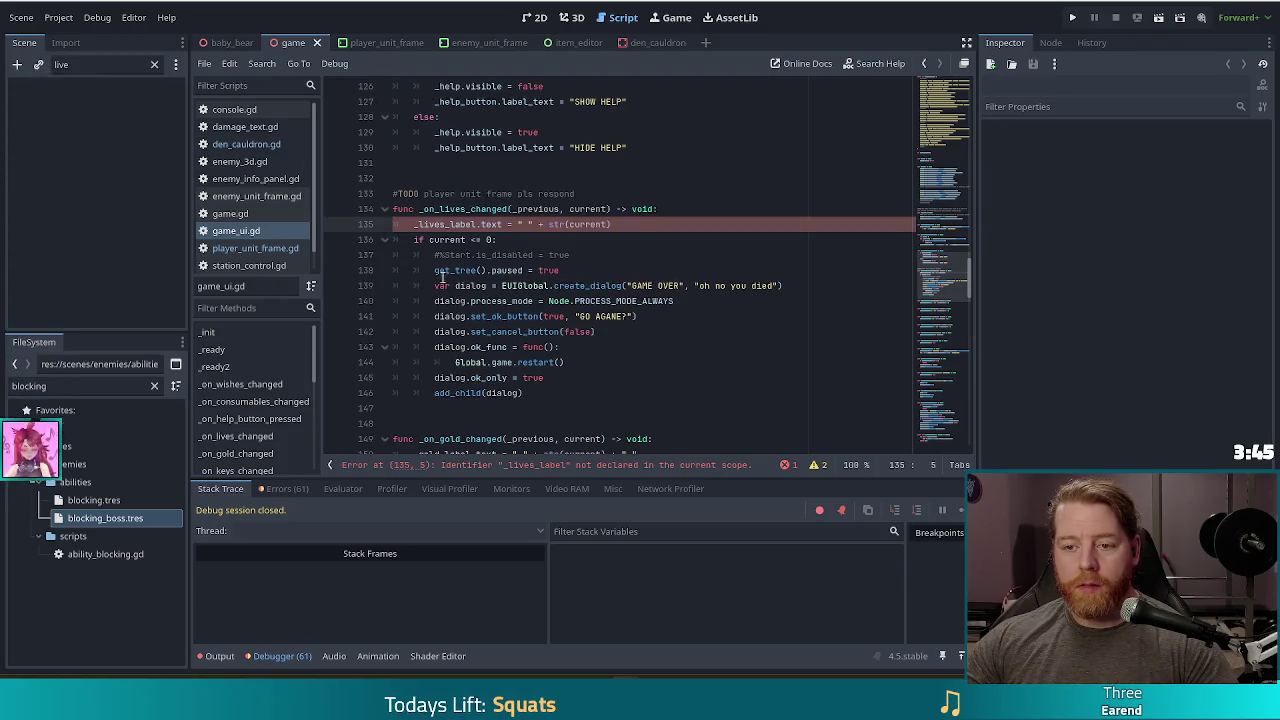
left_click_drag(657, 226, 707, 204)
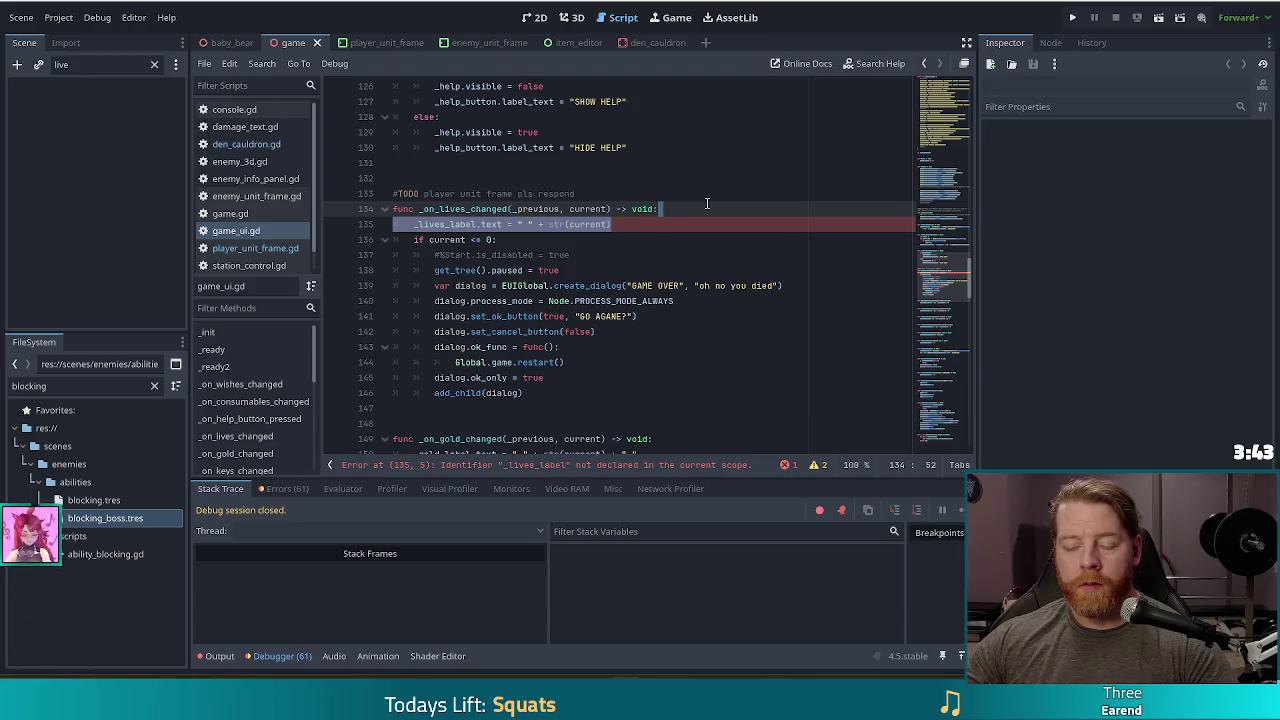
key("BackSpace")
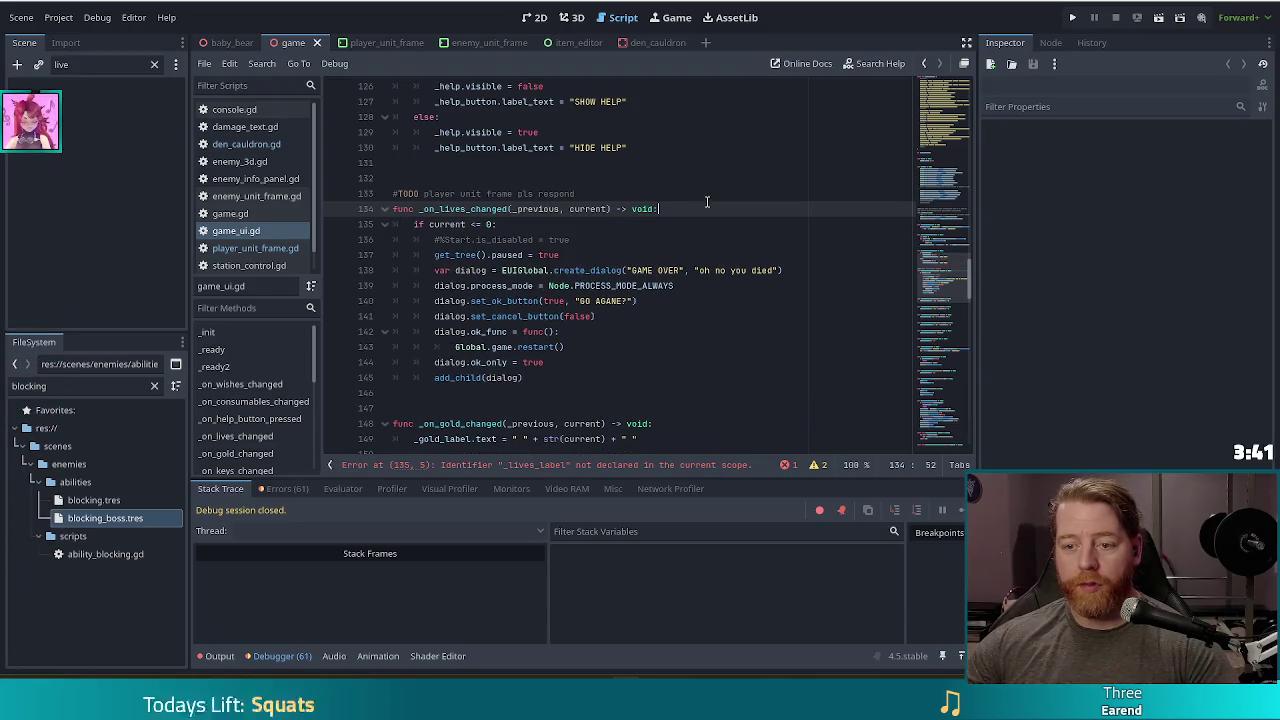
left_click_drag(486, 224, 549, 347)
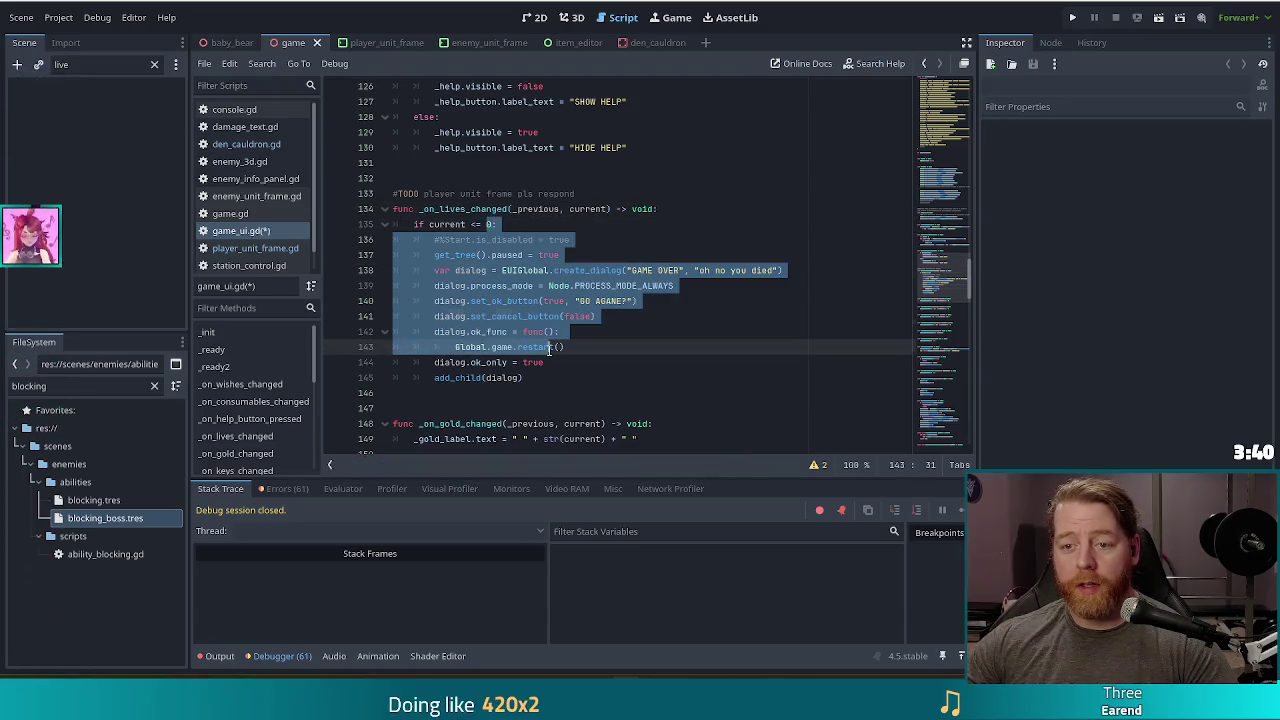
left_click(588, 193)
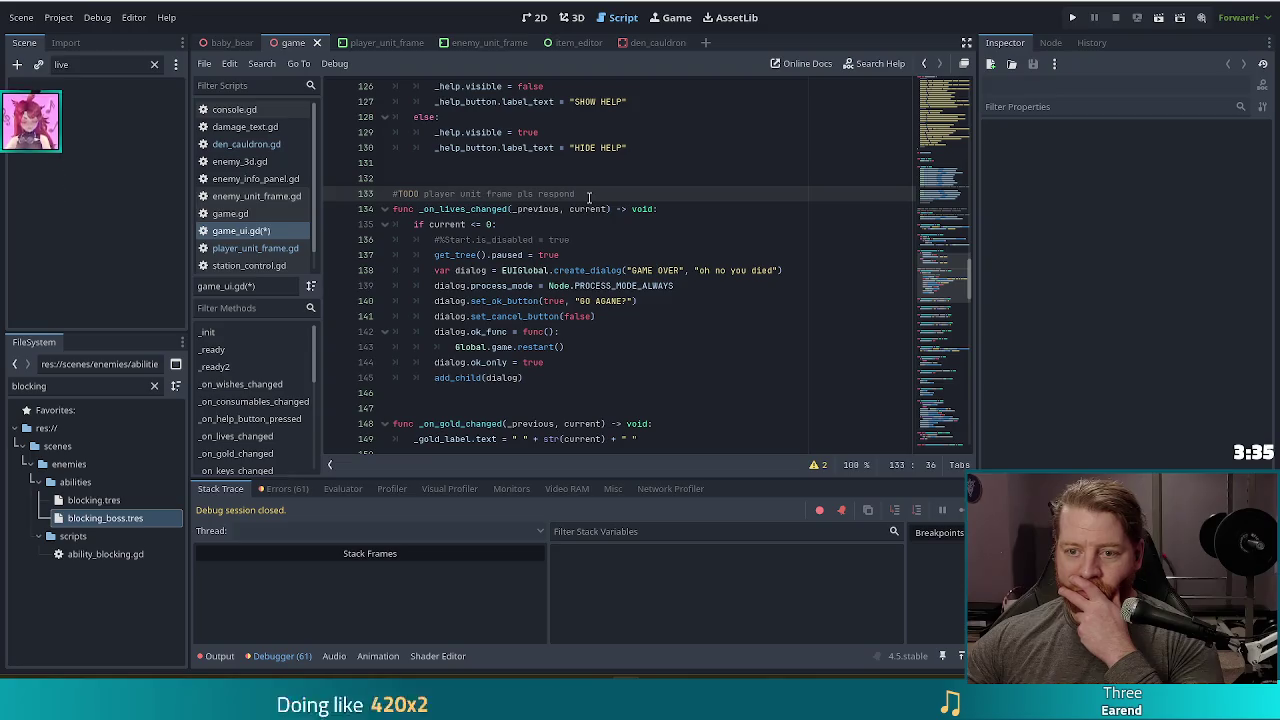
Remove the #TODO comment and the commented-out Start.is_disabled line, then save game_ui.gd.
left_click(576, 239)
left_click_drag(576, 237, 581, 232)
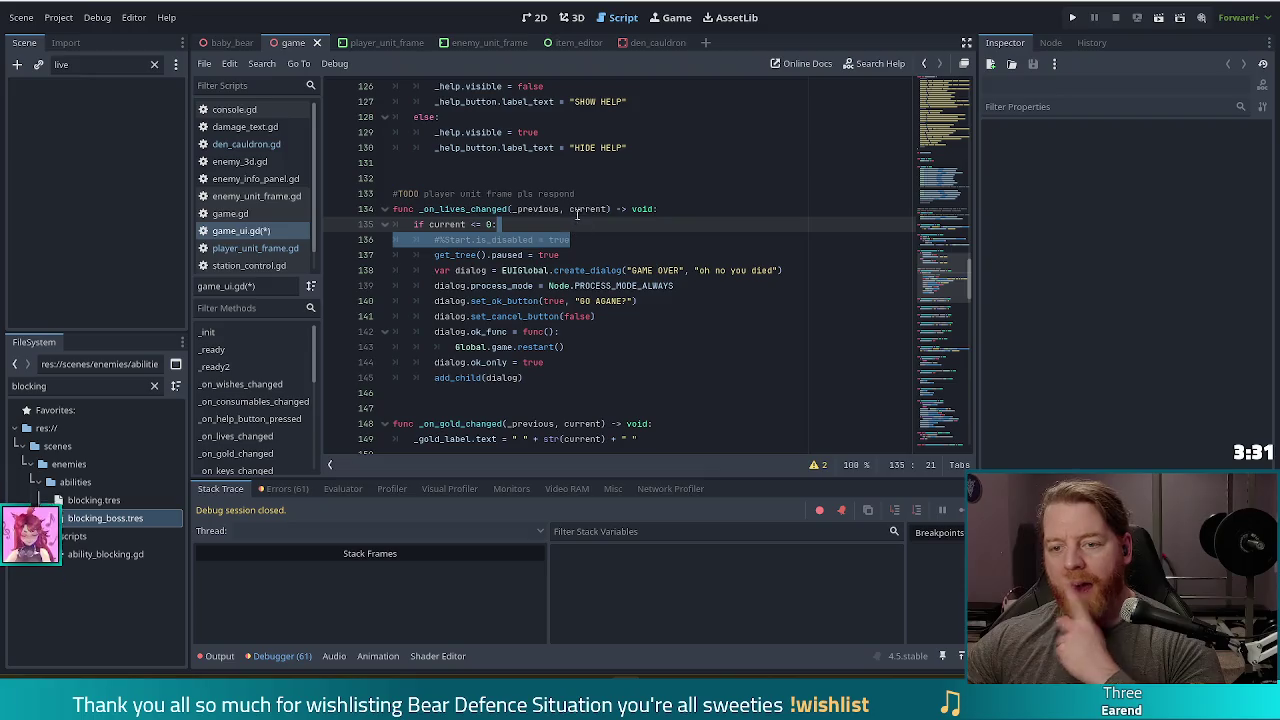
triple_click(604, 194)
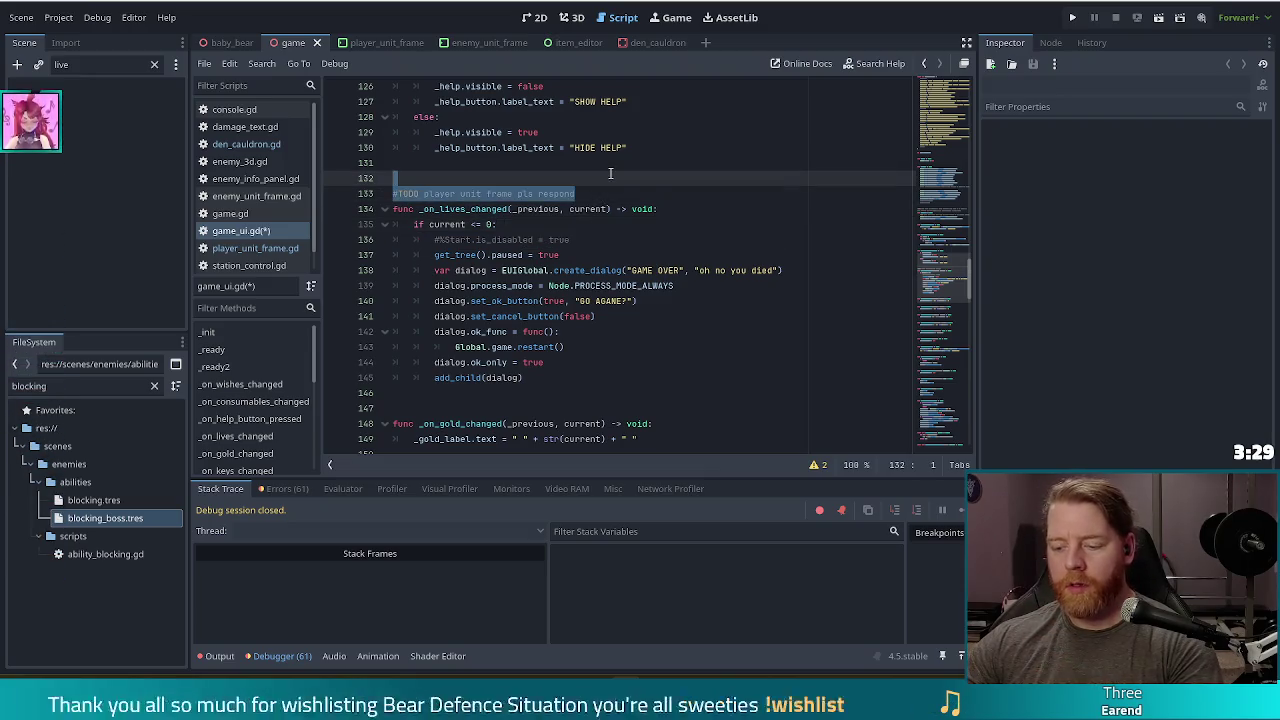
key("BackSpace")
key("BackSpace")
left_click(608, 223)
triple_click(610, 222)
key("BackSpace")
key("BackSpace")
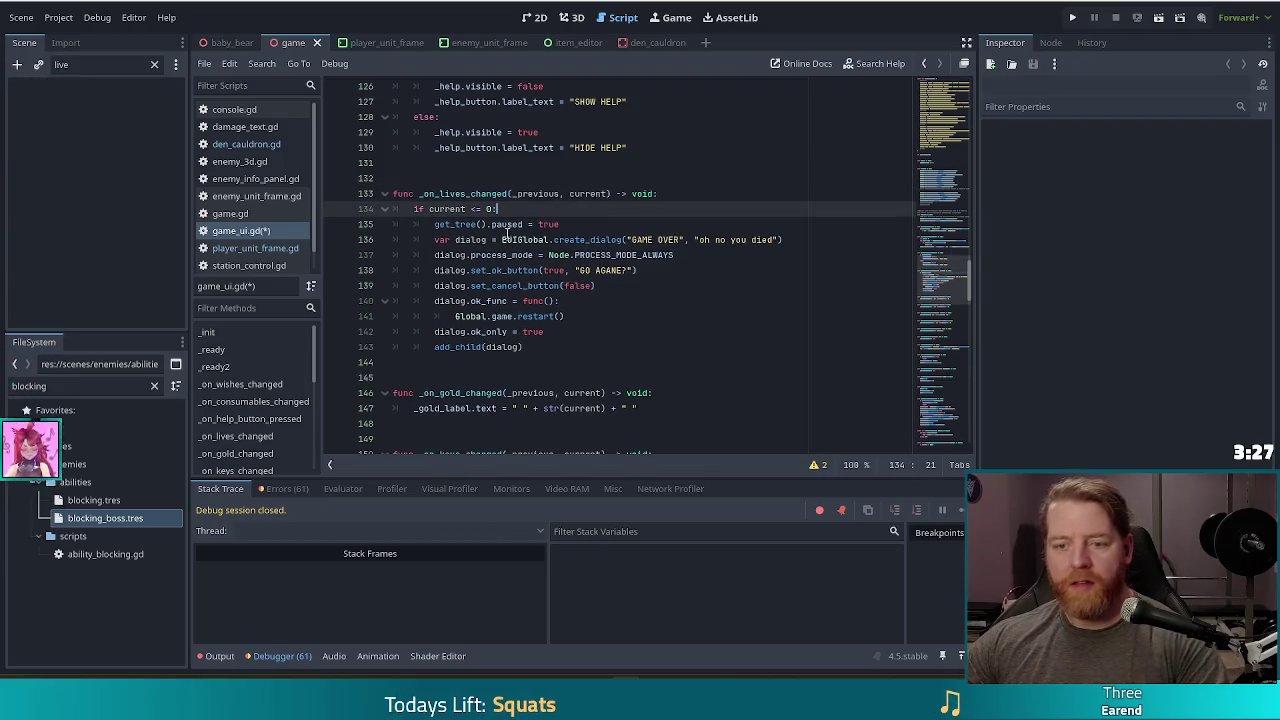
key("ctrl+s")
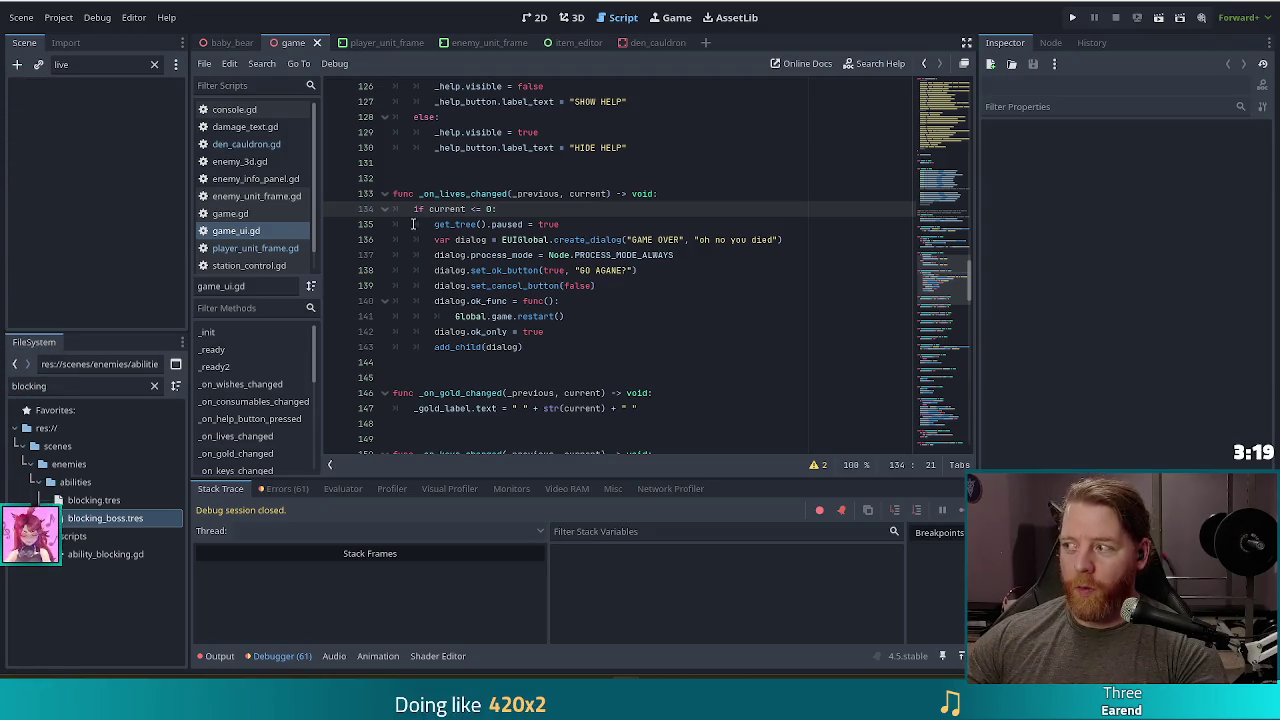
left_click(500, 300)
left_click(559, 347)
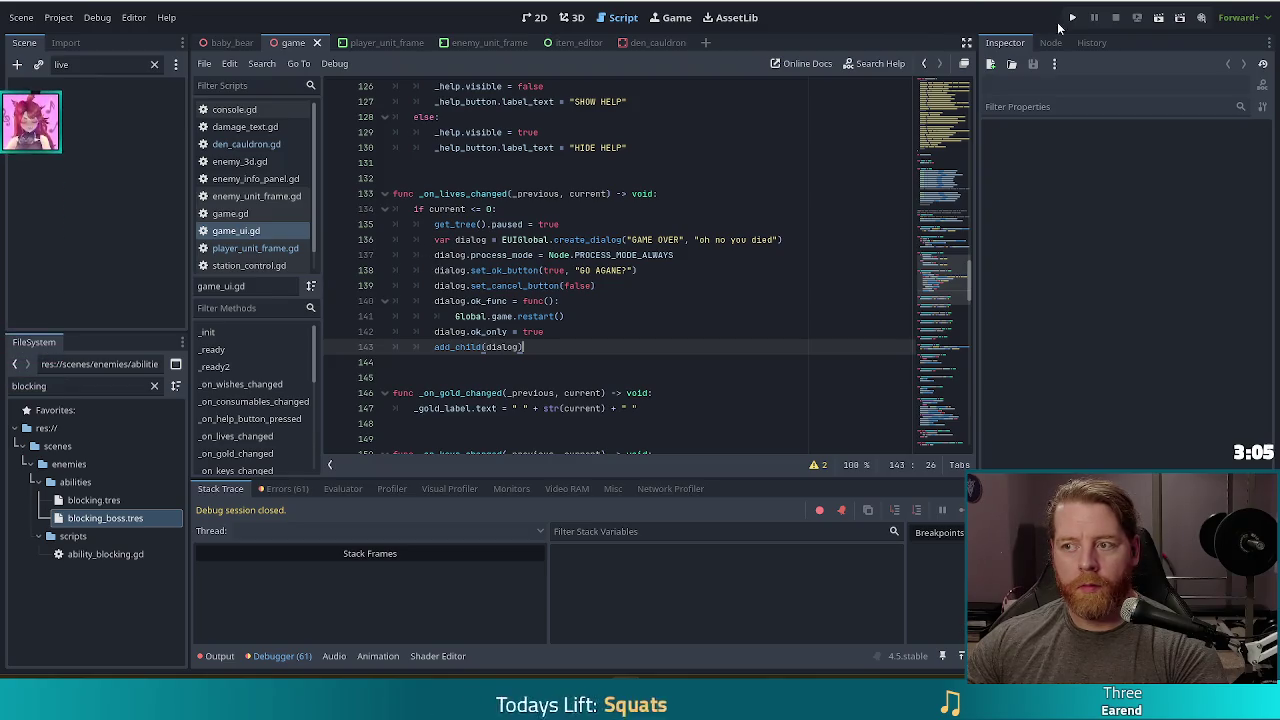
Run the game, start a new game and run the set_lives console command.
key("F5")
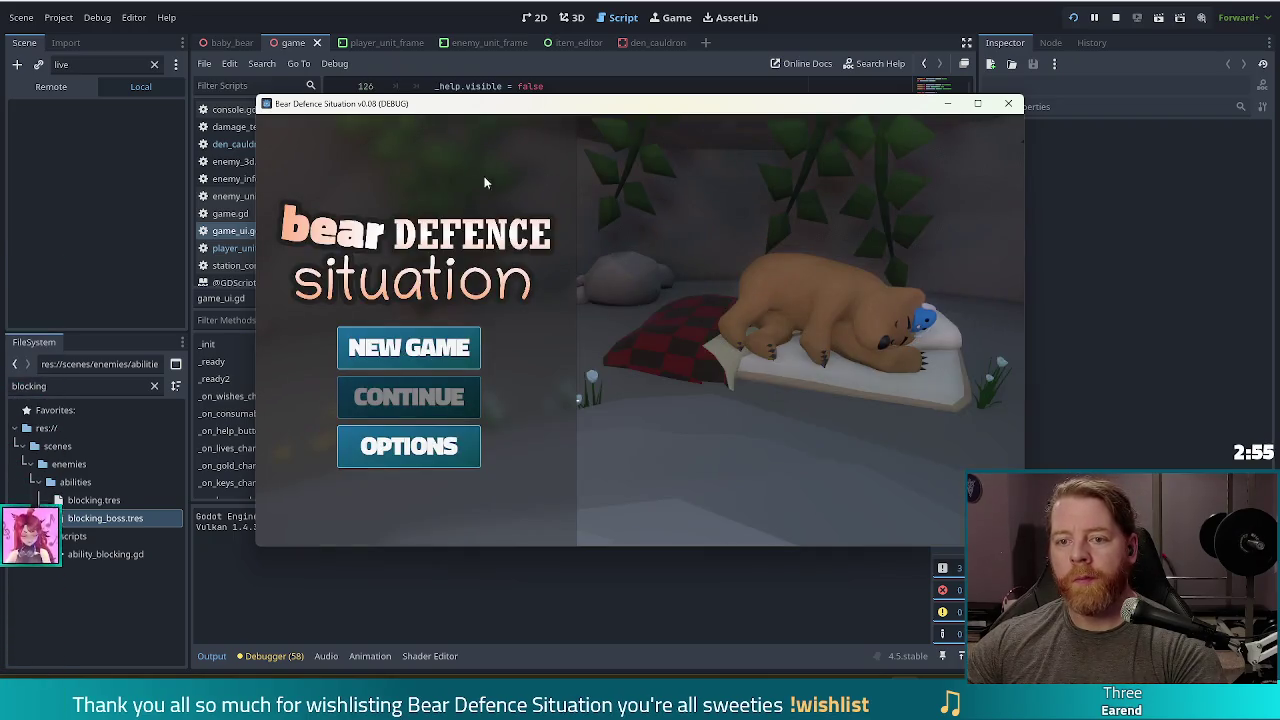
left_click(455, 350)
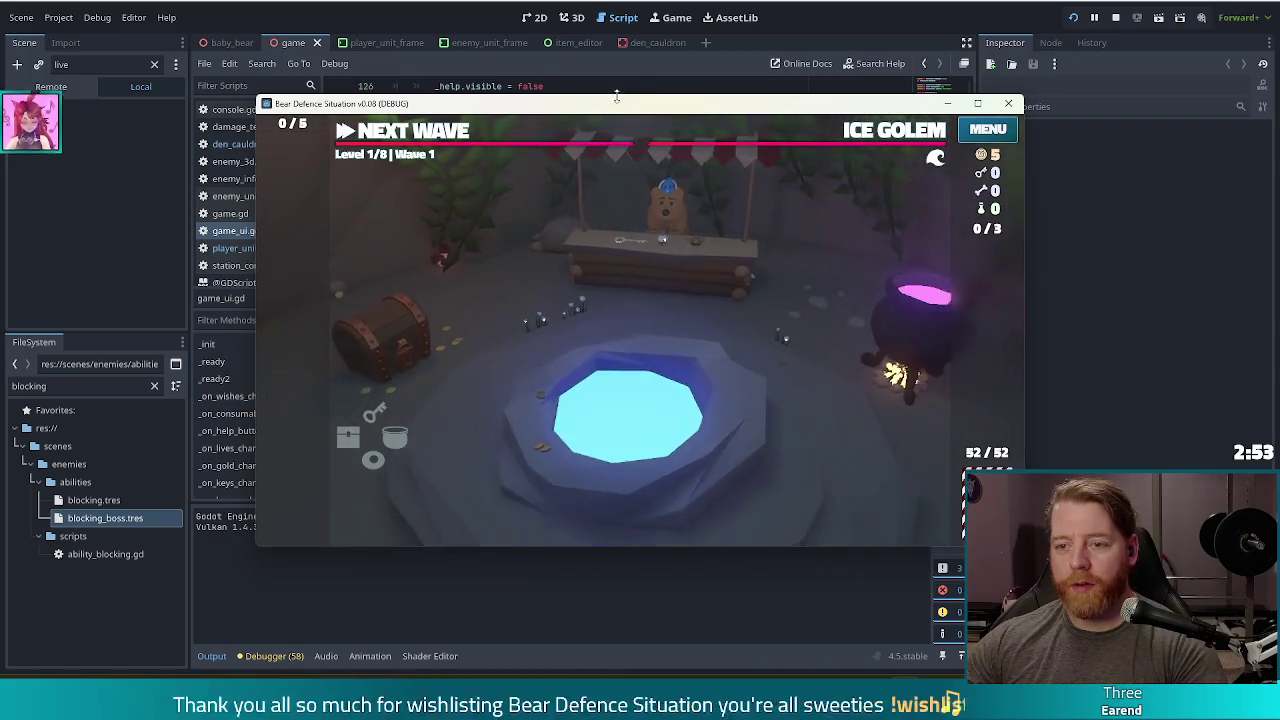
key("grave")
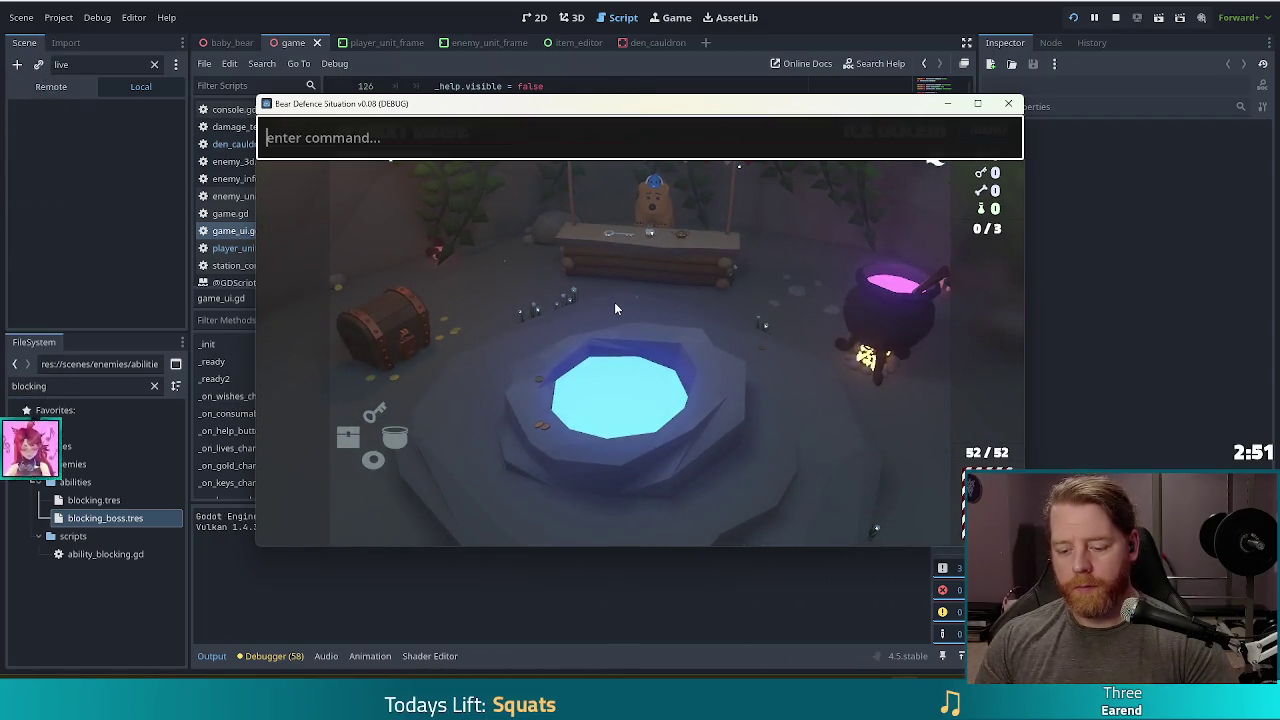
type("set_lives 10")
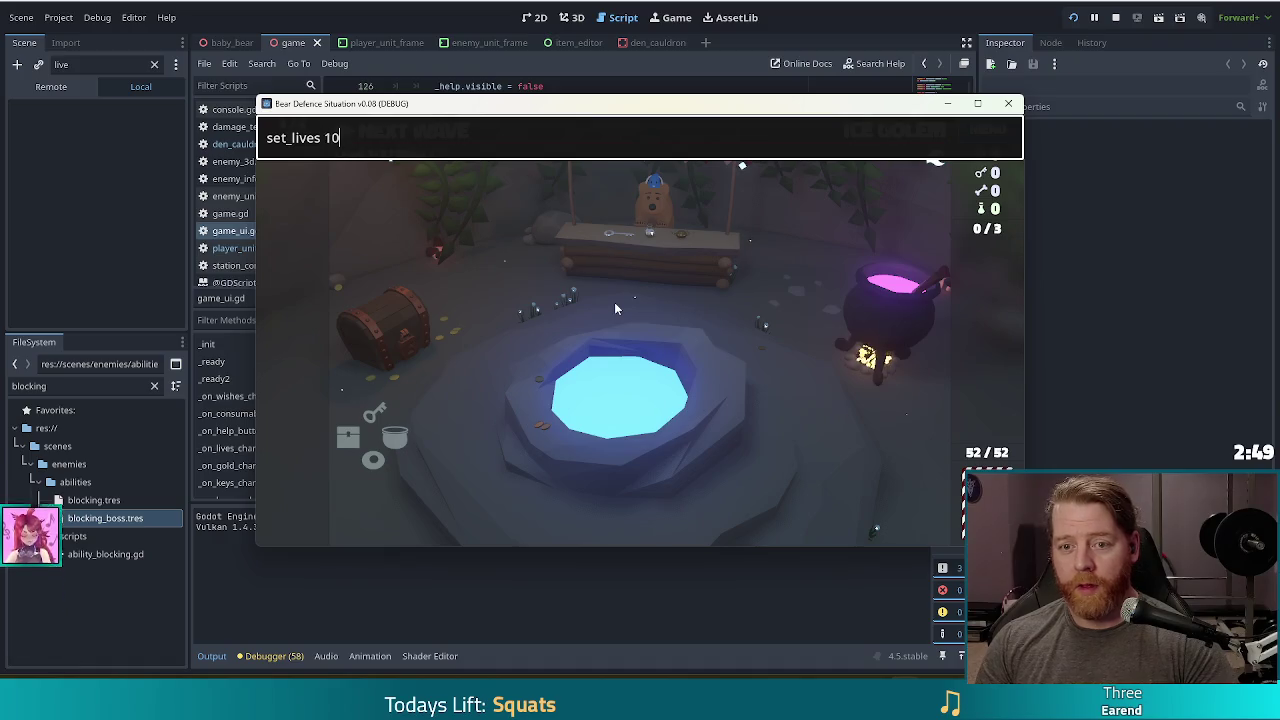
key("Return")
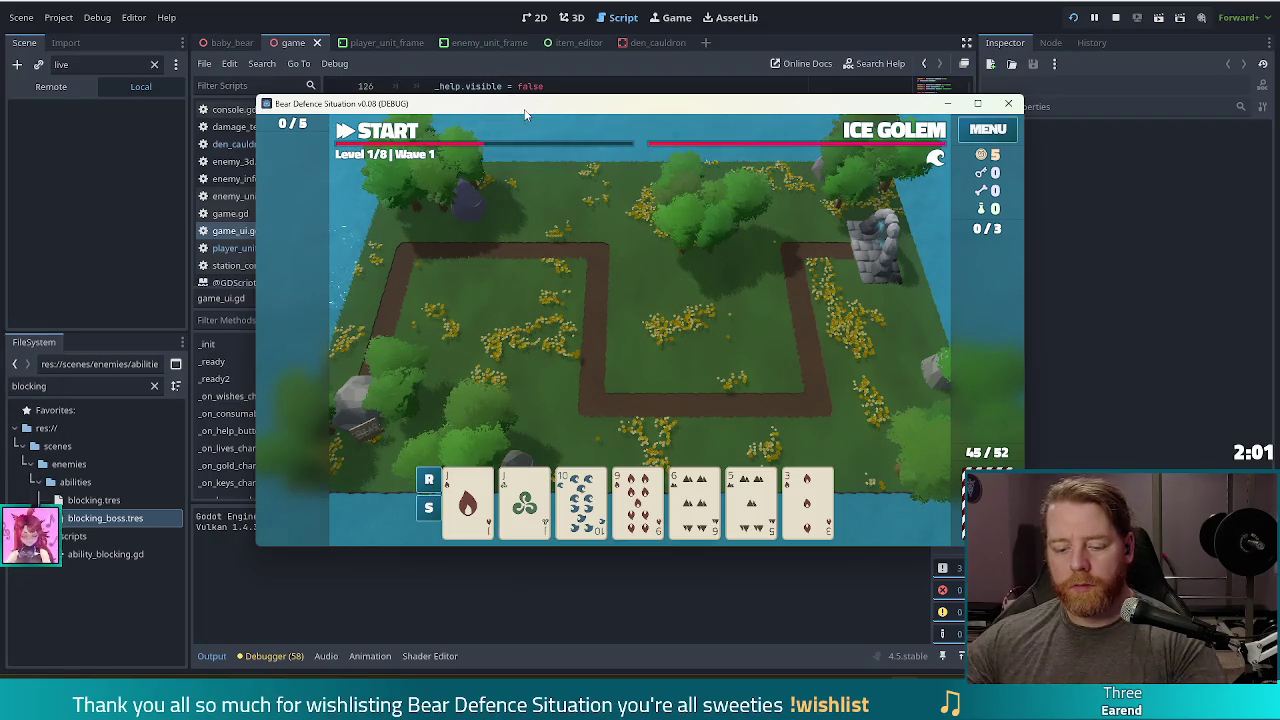
Add The Road wish with 'add_wish the' in the console and yeet it onto the map.
key("grave")
key("Return")
type("add_wi")
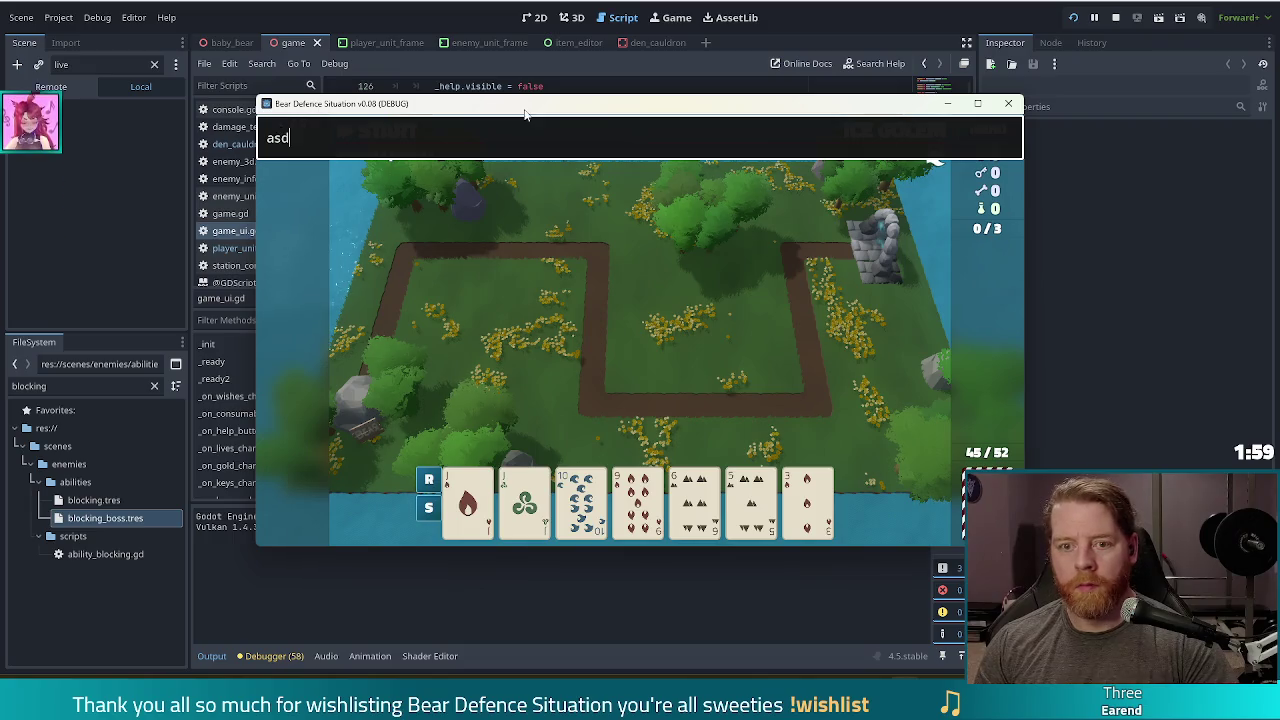
type("sh the roa")
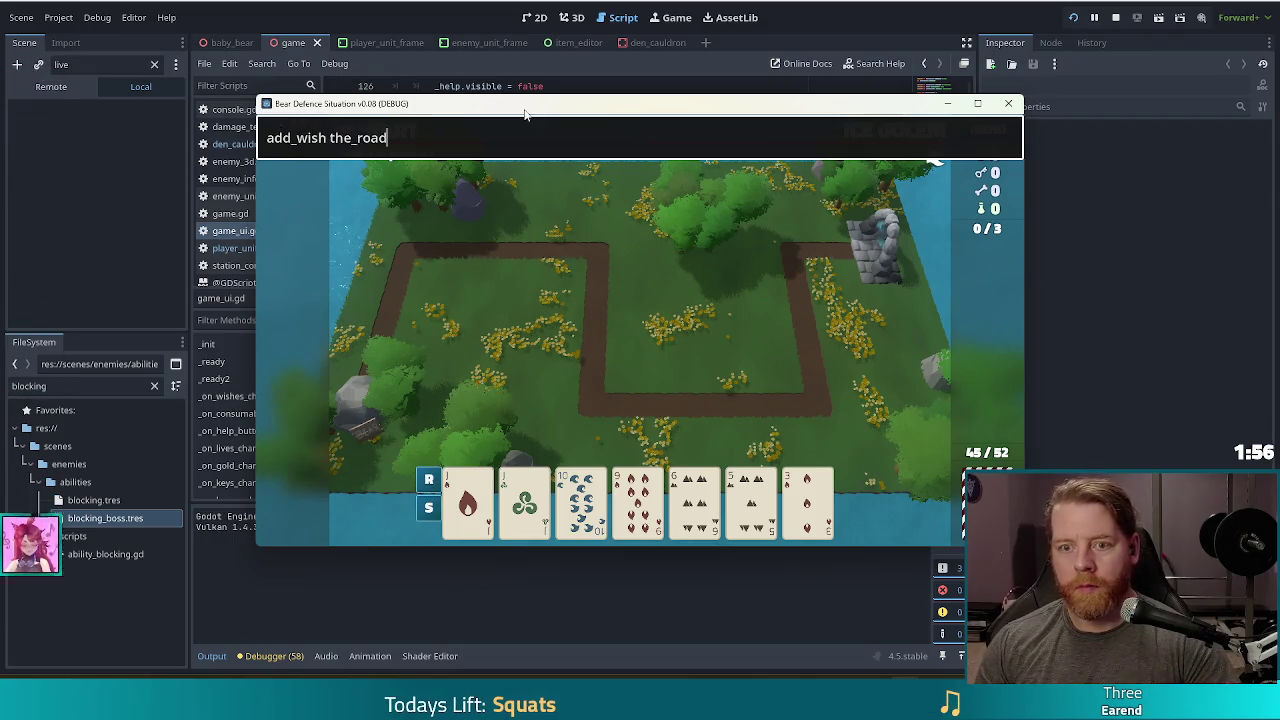
key("Return")
key("grave")
mouse_move(293, 341)
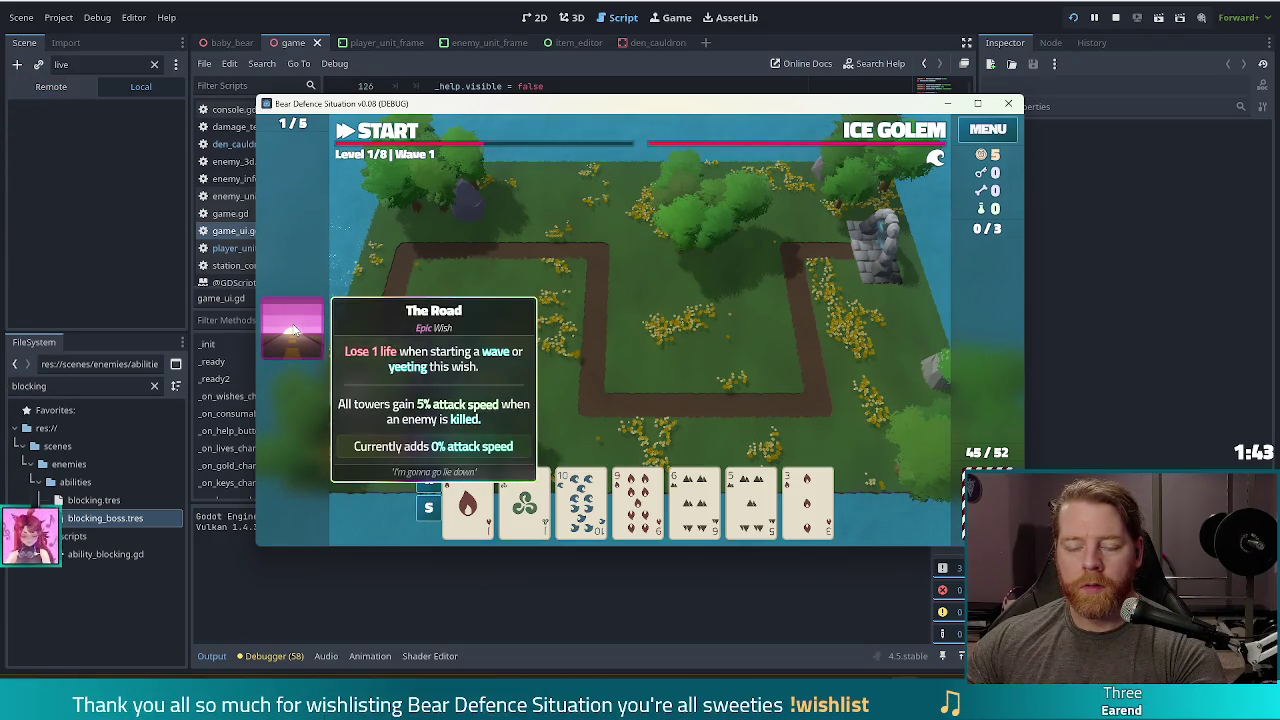
left_click(343, 334)
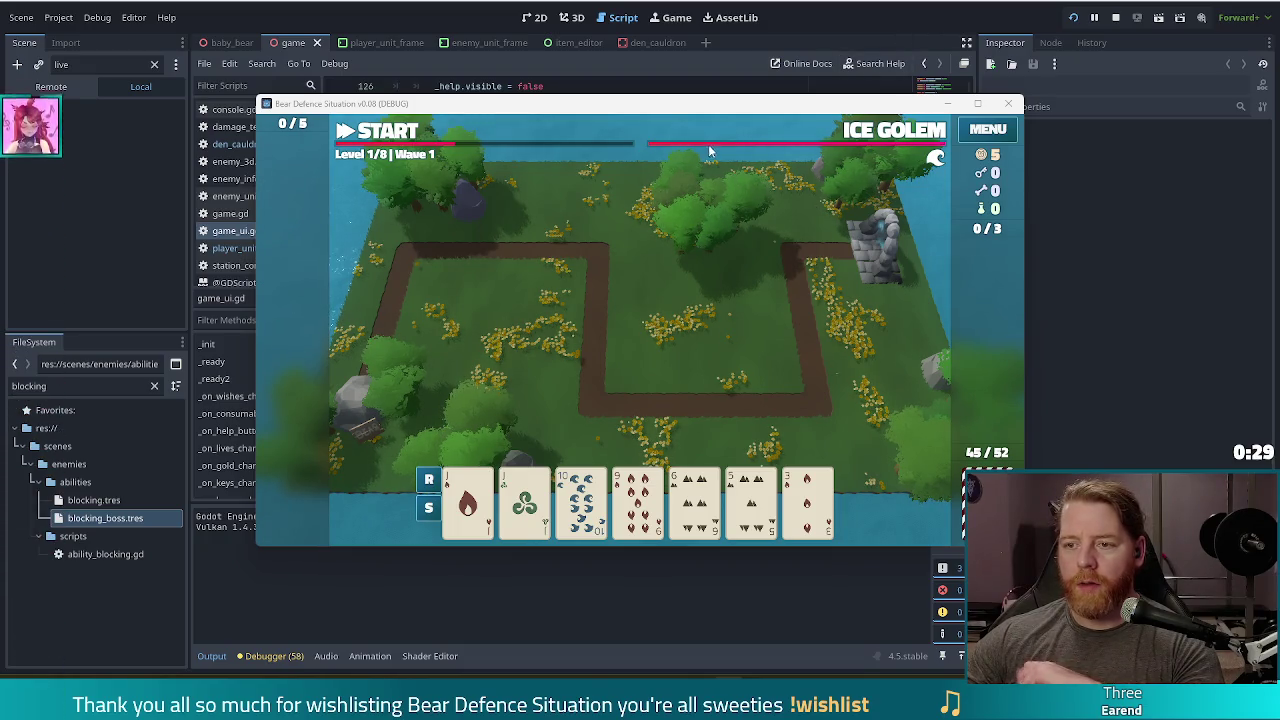
Check the Ice Golem wave info panel, then go back to the enemy_unit_frame scene.
left_click(765, 140)
left_click(768, 140)
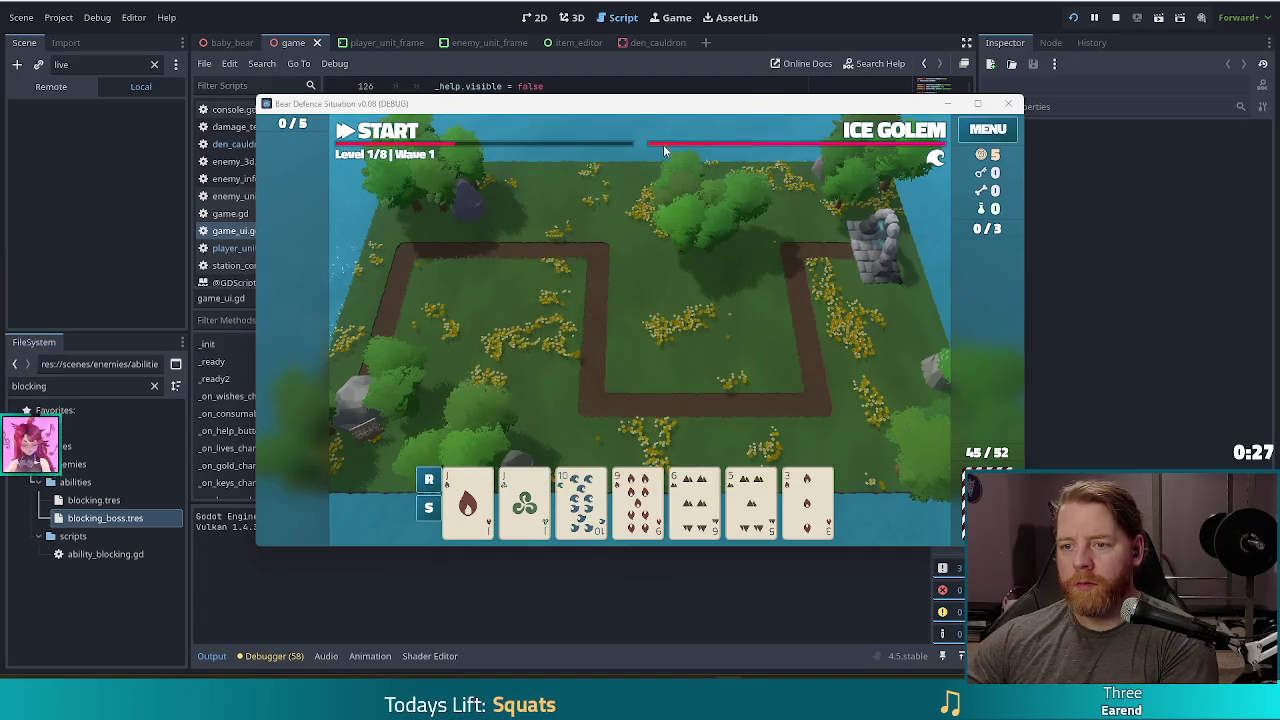
left_click(843, 143)
left_click(768, 138)
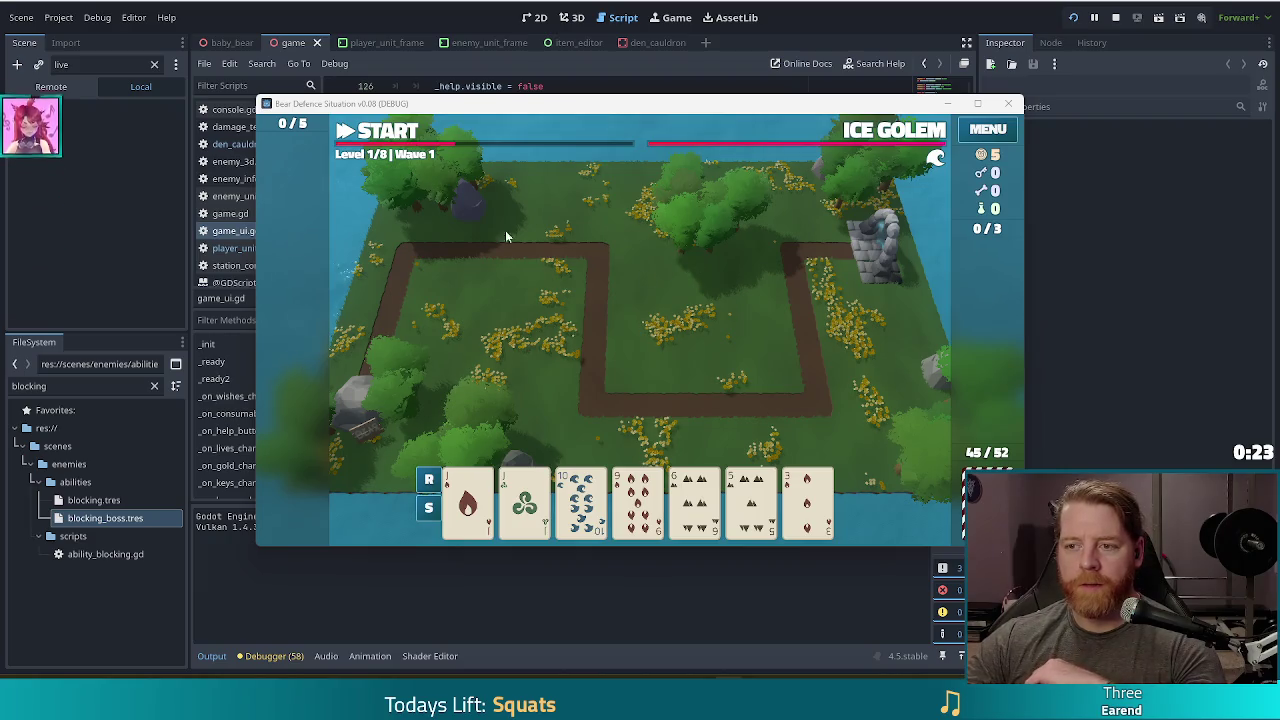
left_click(529, 45)
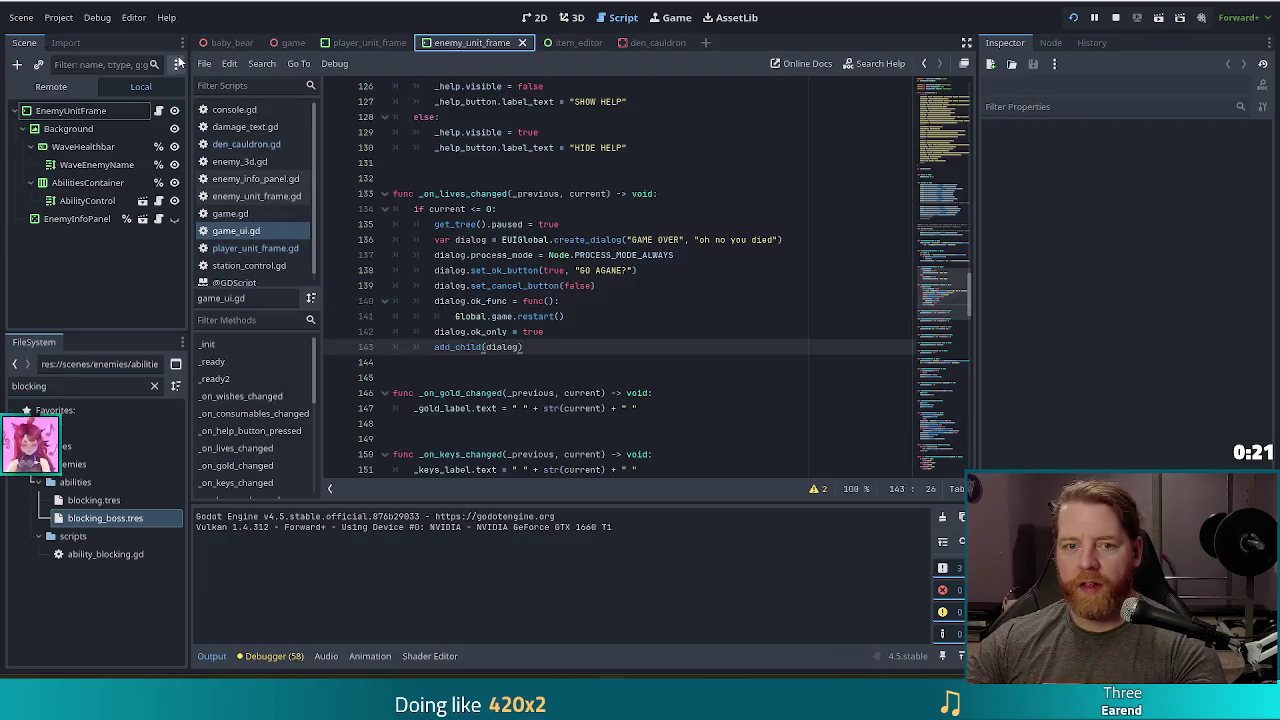
Set WaveHealthbar's Fill Mode to Right to Left and relaunch the game with F5.
left_click(82, 149)
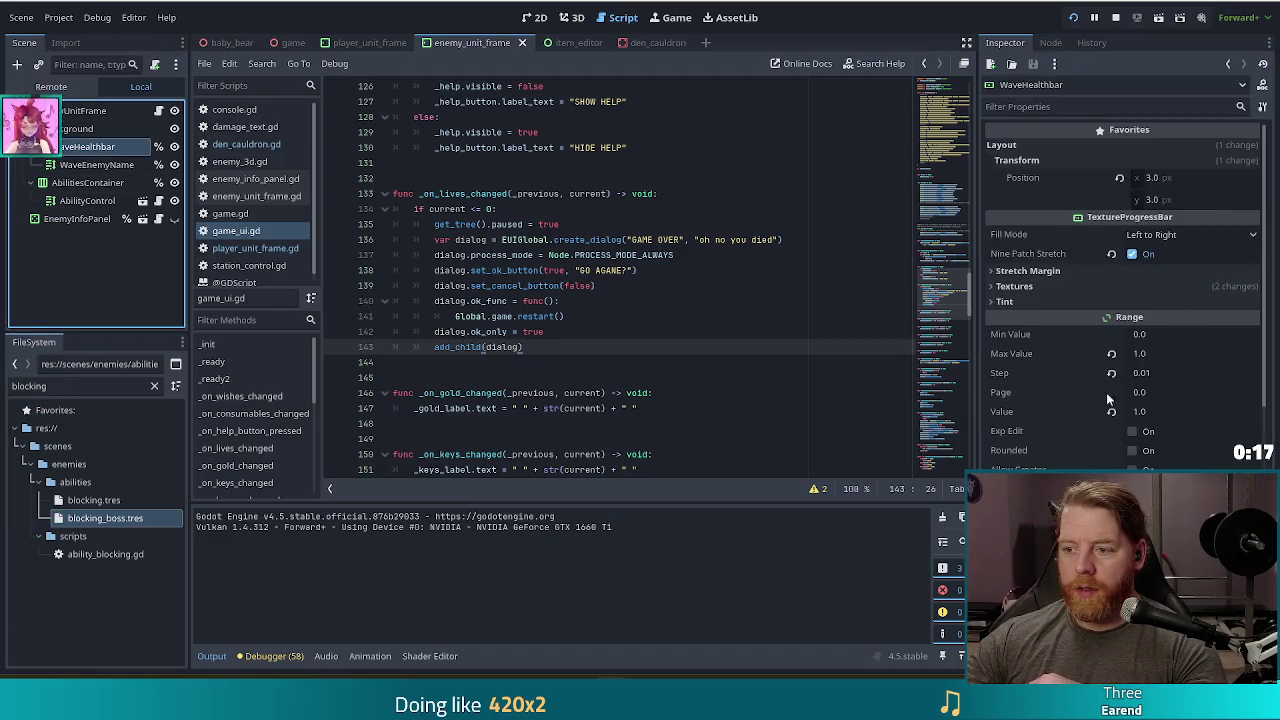
mouse_move(1036, 399)
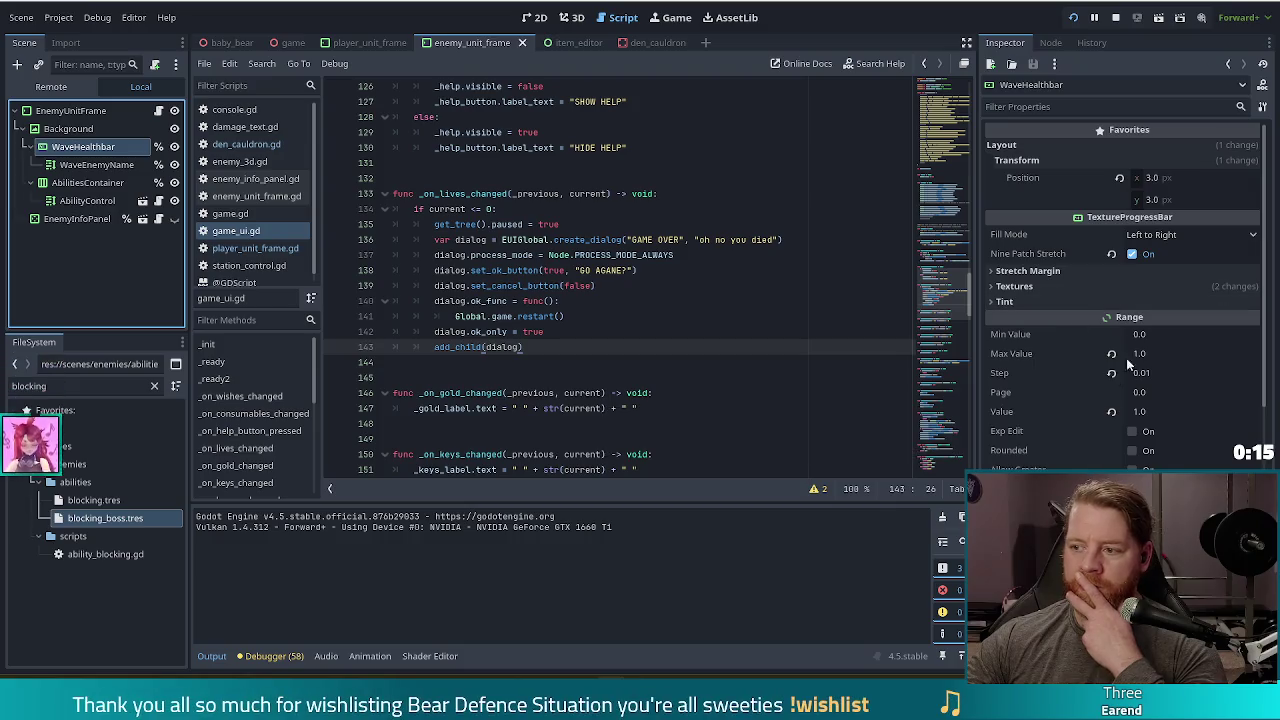
left_click(1190, 236)
left_click(1155, 273)
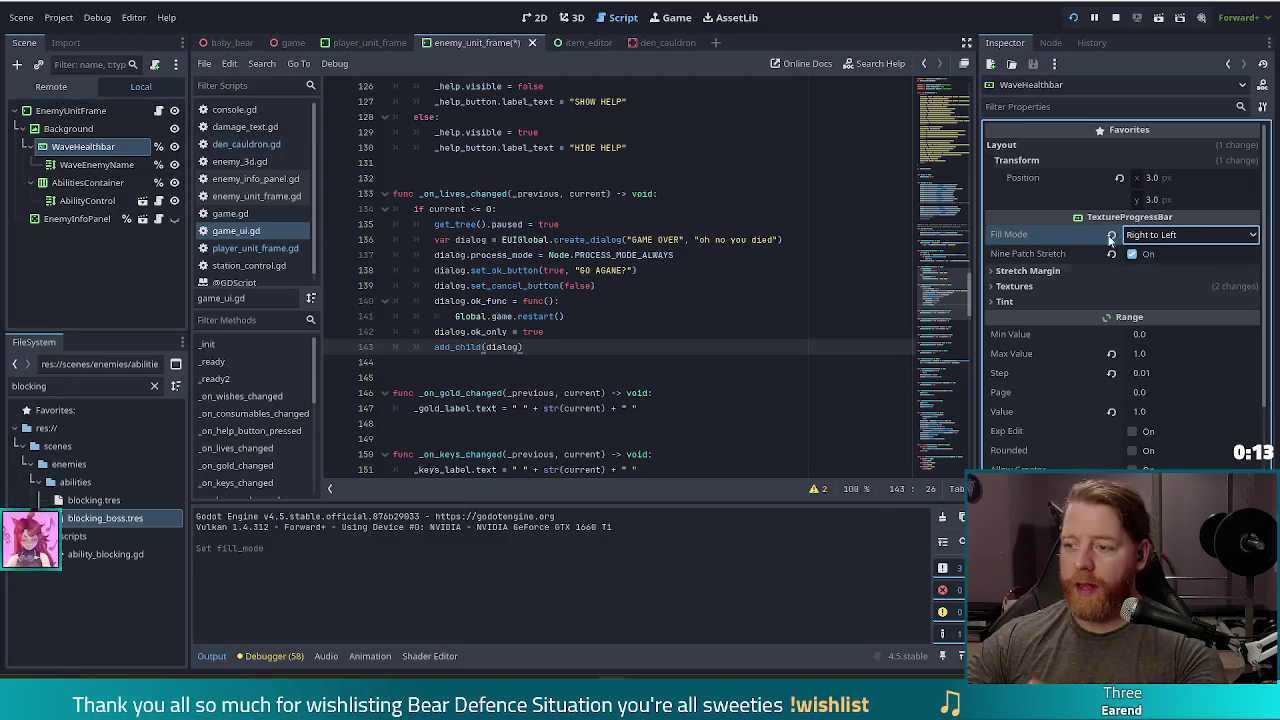
key("F5")
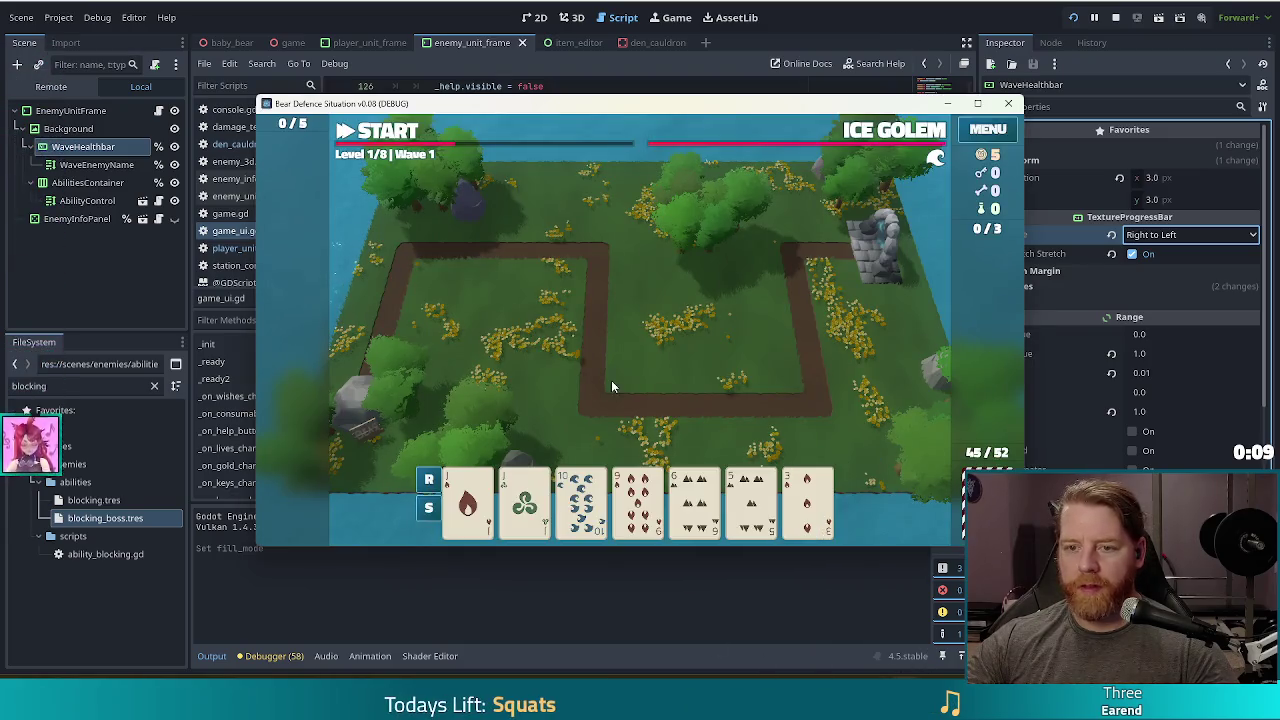
Open the Ballista Tower - High Card panel and discard to redraw the hand.
left_click(792, 502)
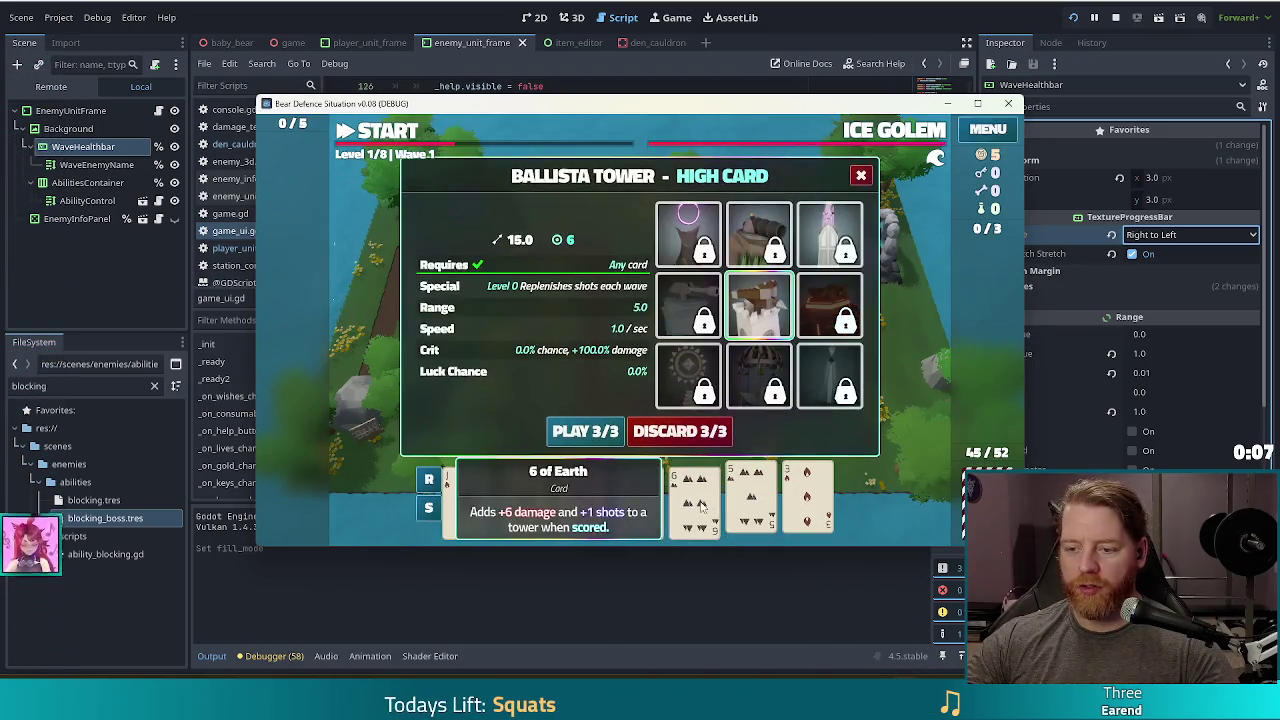
left_click(680, 433)
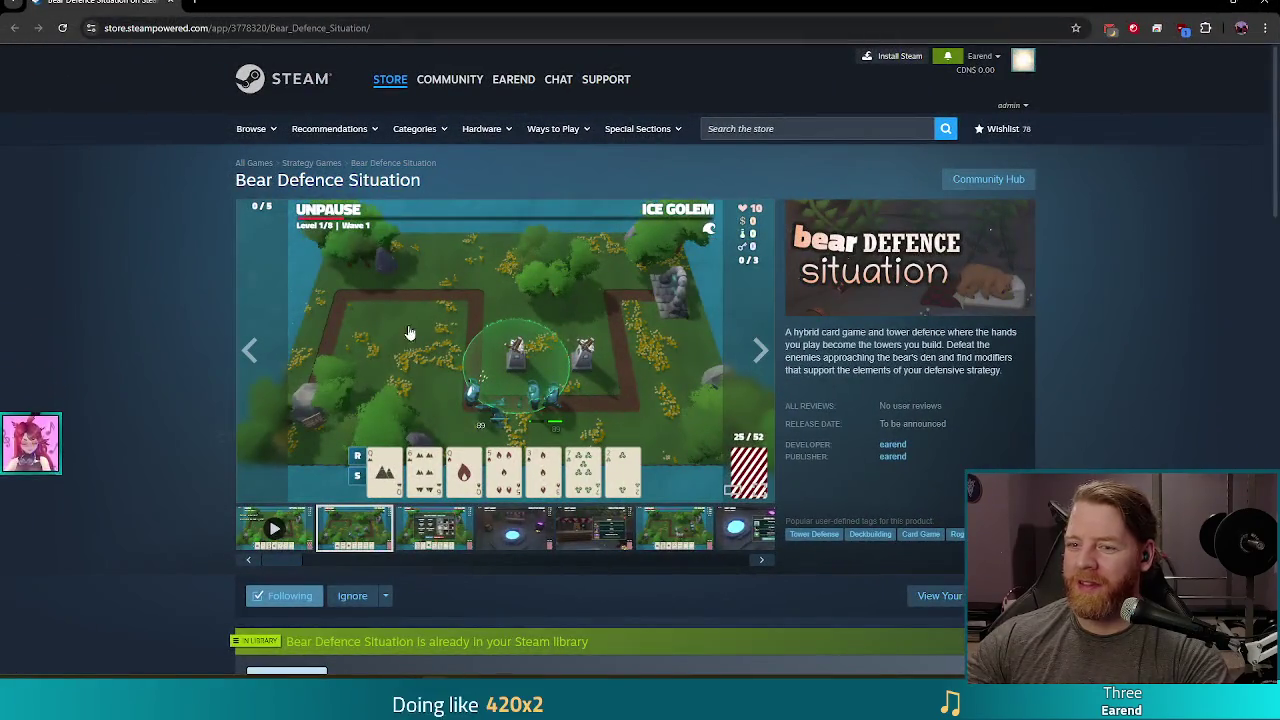
Play the Bear Defence Situation trailer fullscreen, exit with Esc, and focus the address bar.
left_click(278, 535)
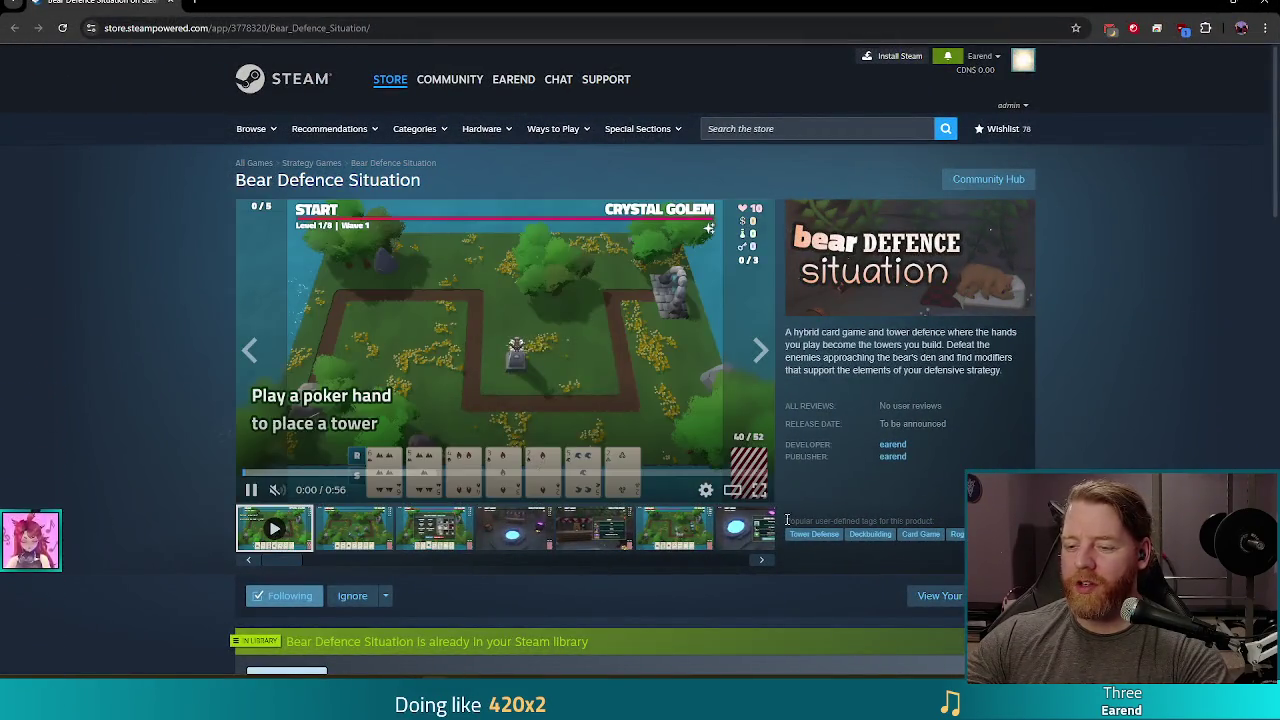
left_click(760, 491)
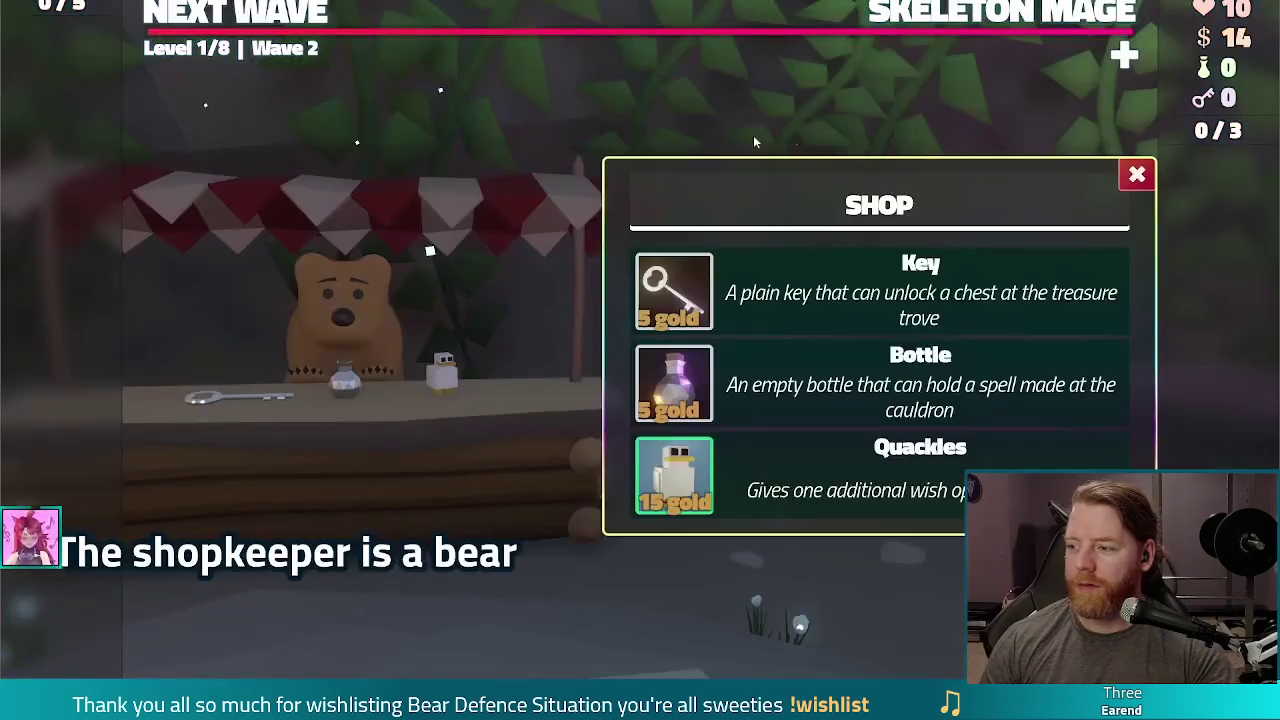
left_click(672, 300)
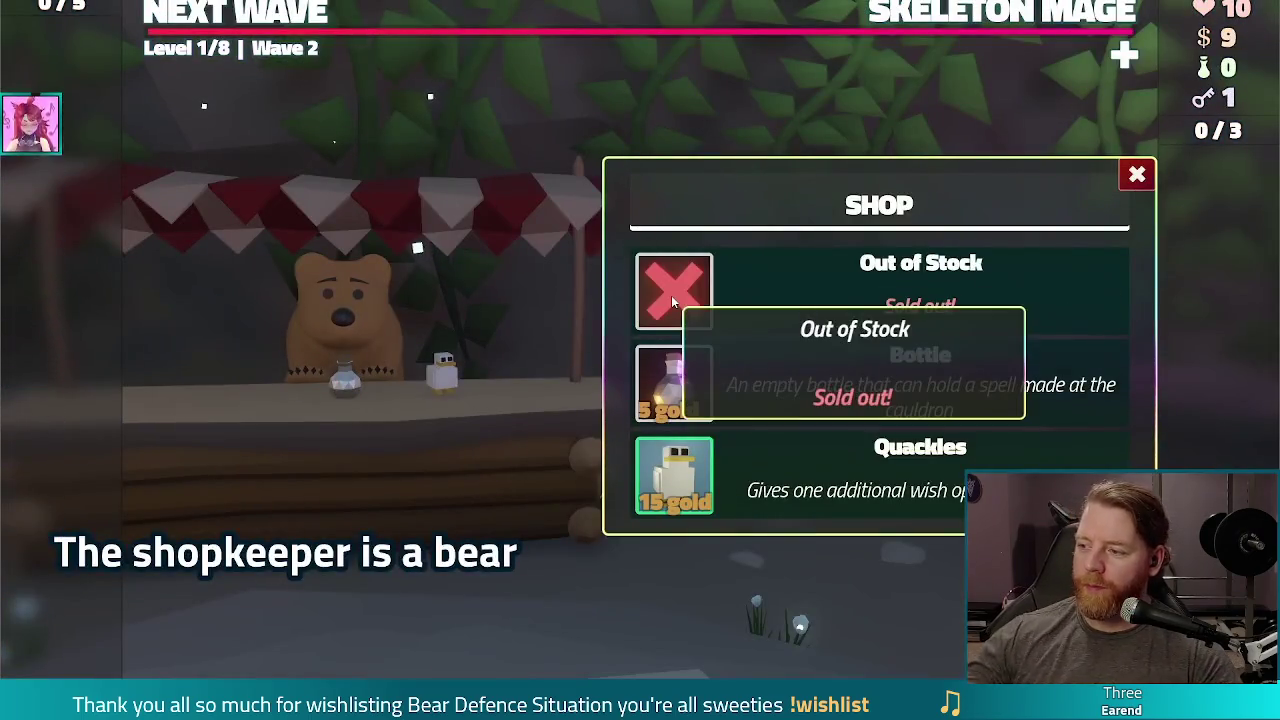
left_click(366, 297)
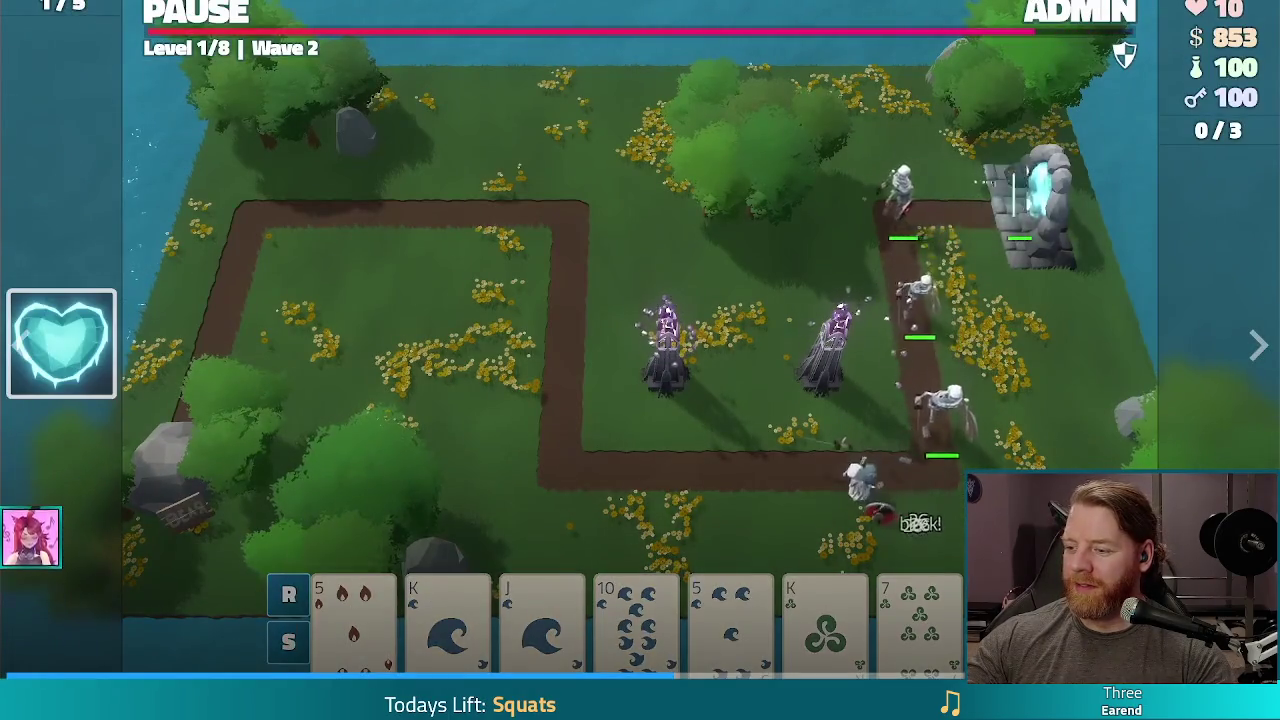
key("Escape")
left_click(365, 28)
Open the Crystal Skies: Battle Royale store page, watch its trailer fullscreen, then close the browser.
type("cryst")
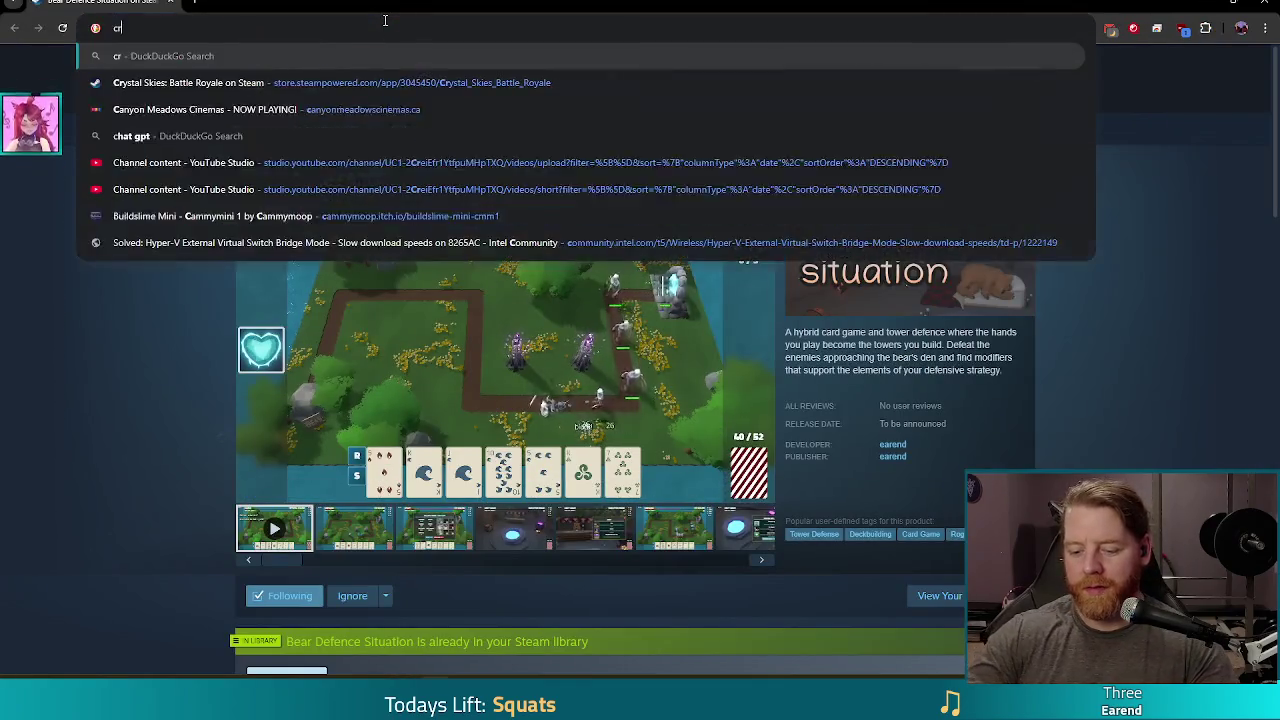
key("Return")
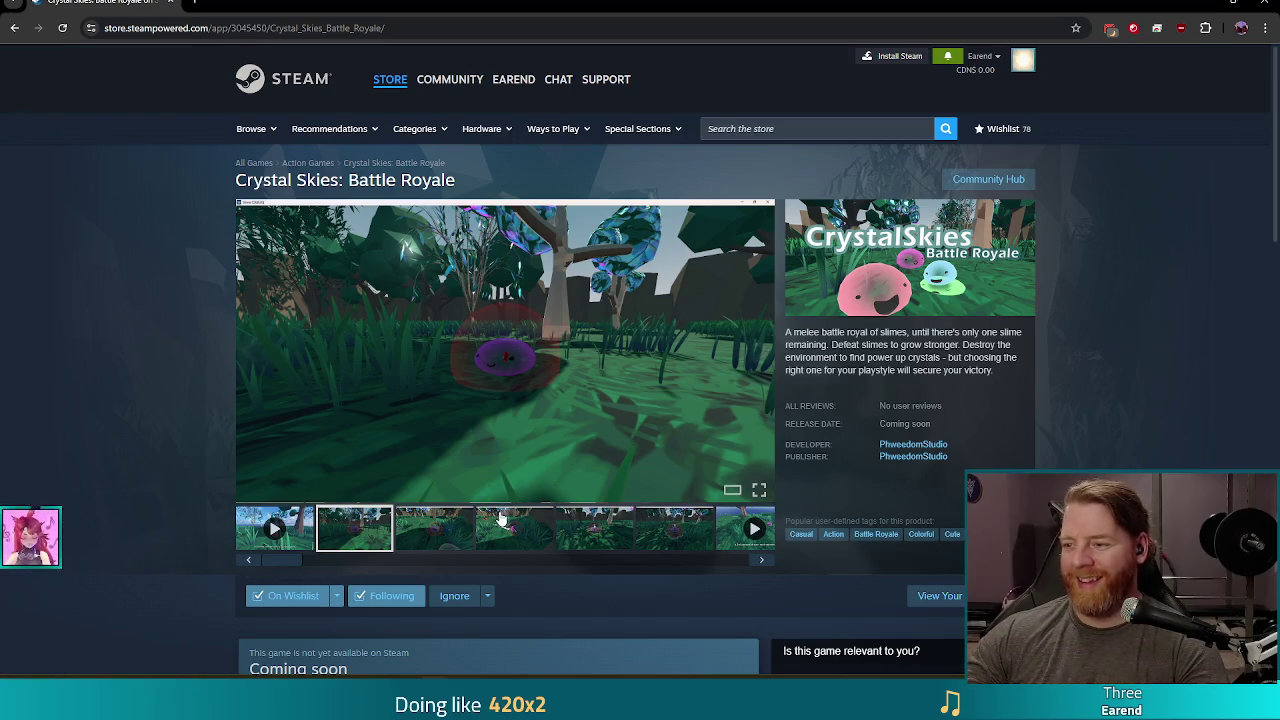
left_click(759, 490)
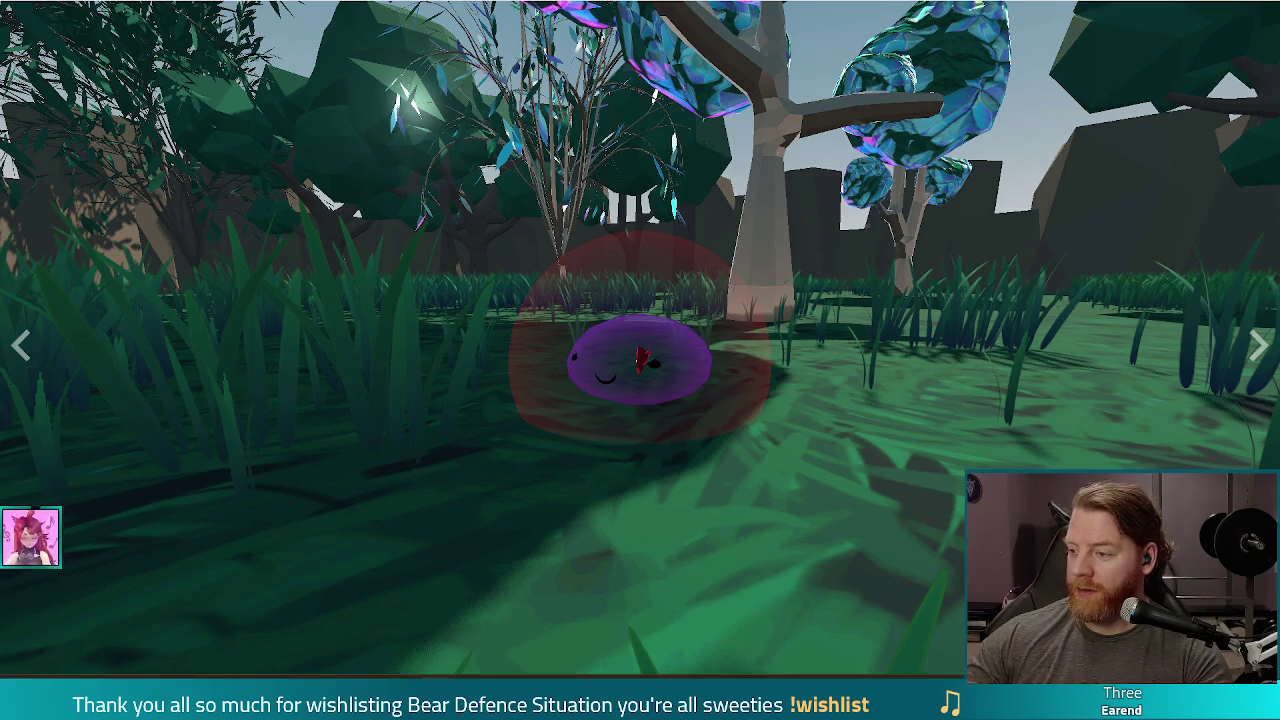
key("Escape")
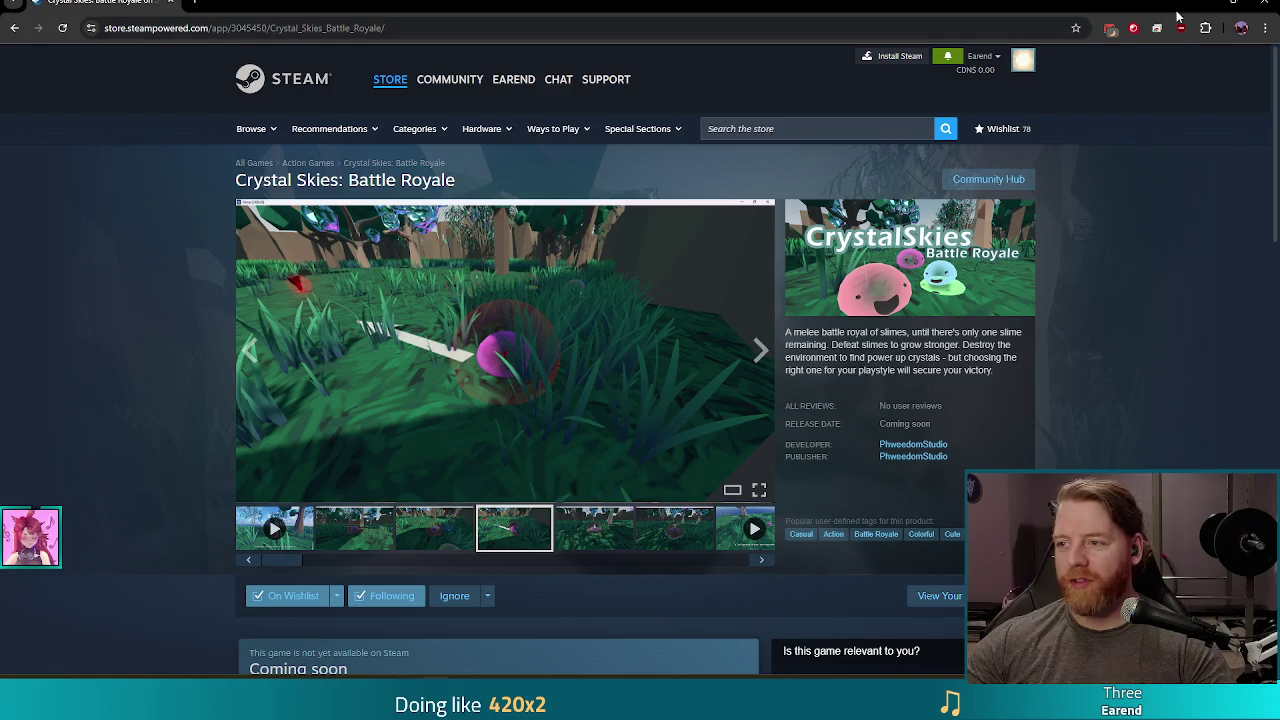
left_click(1262, 8)
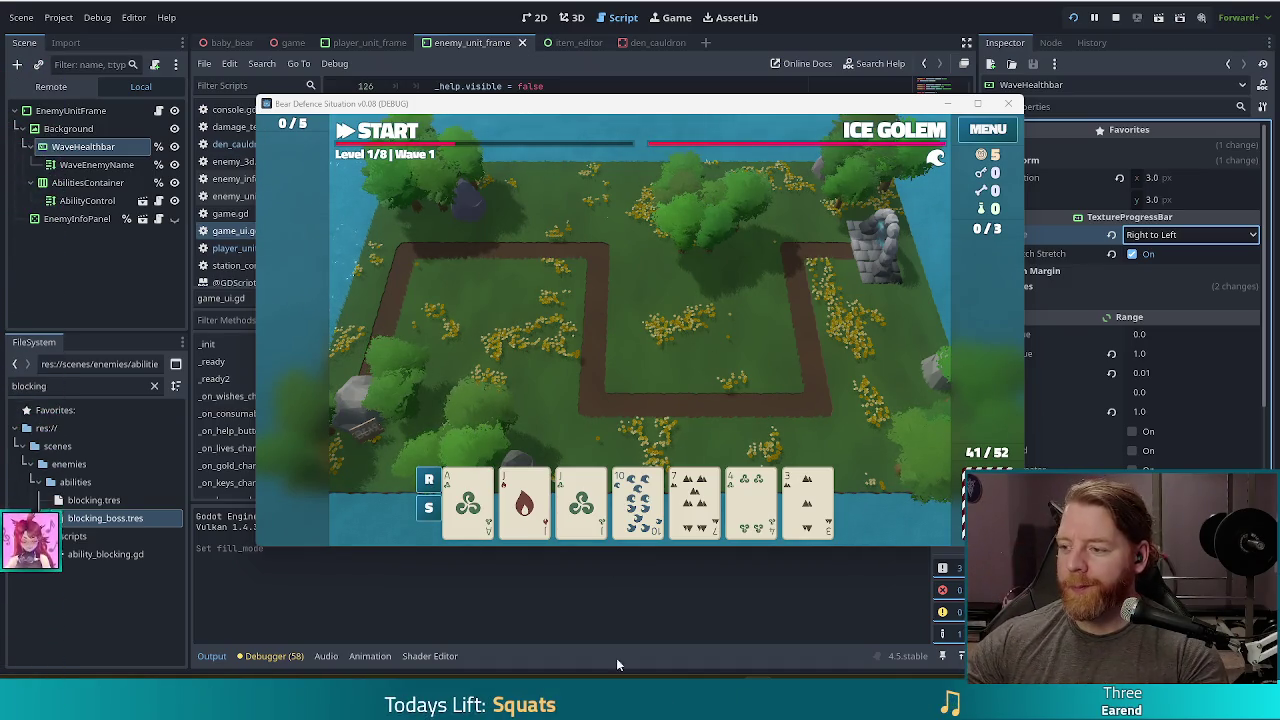
Discard the 3 of Earth to draw new cards.
mouse_move(790, 115)
left_mouse_down()
mouse_move(721, 95)
mouse_move(735, 103)
left_mouse_up()
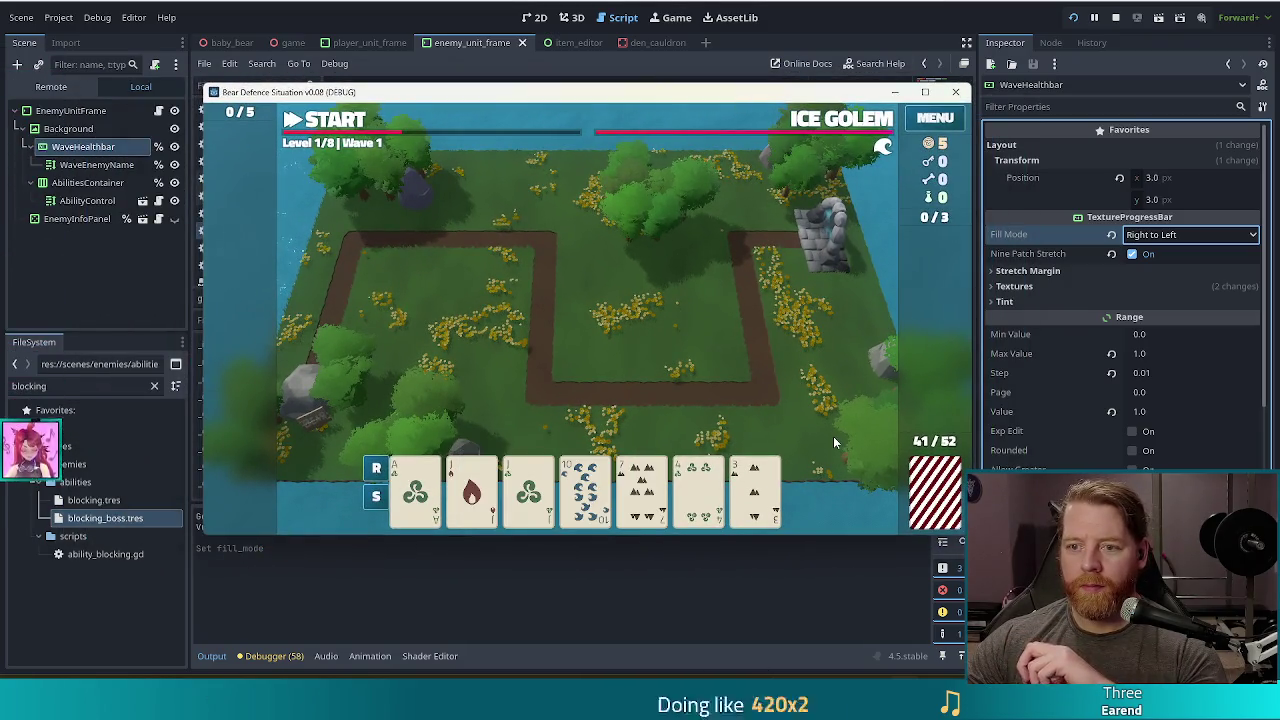
left_click(641, 490)
left_click(641, 490)
left_click(755, 505)
left_click(627, 420)
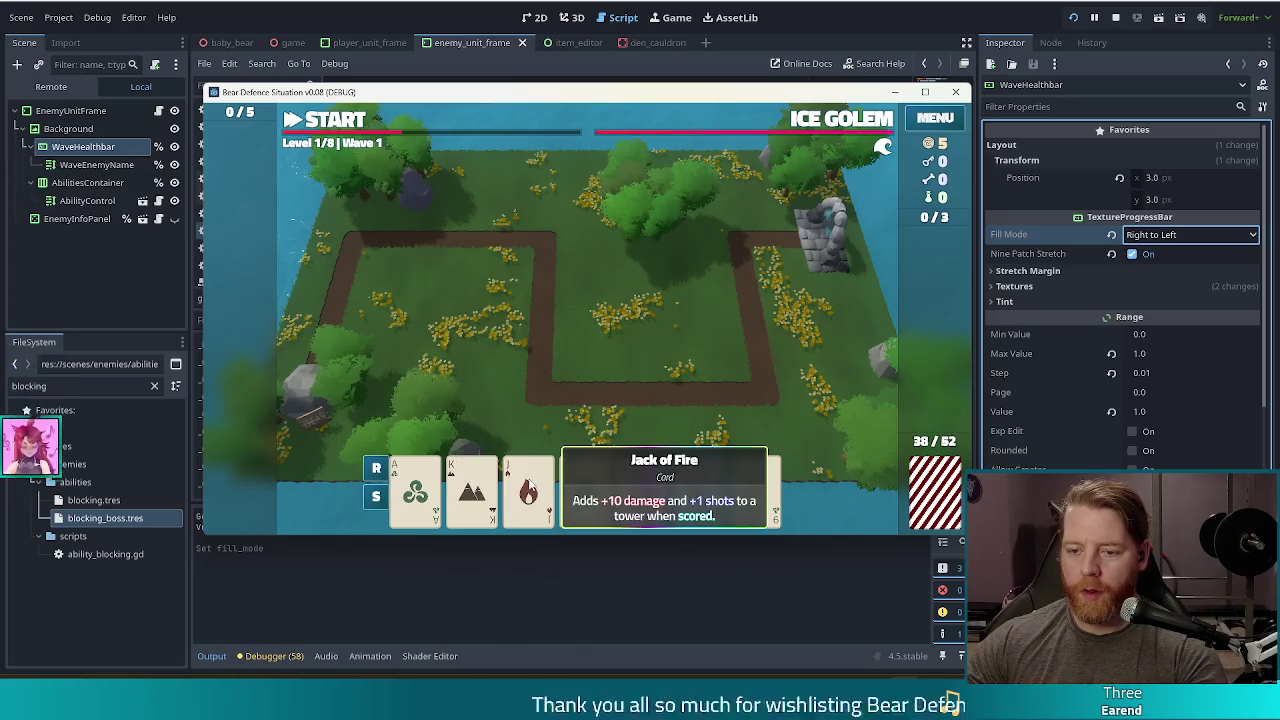
Play Jack of Fire, Jack of Wind and two 5s as a ballista, start the wave, dismiss Game Over.
left_click(528, 490)
left_click(593, 495)
left_click(640, 495)
left_click(700, 495)
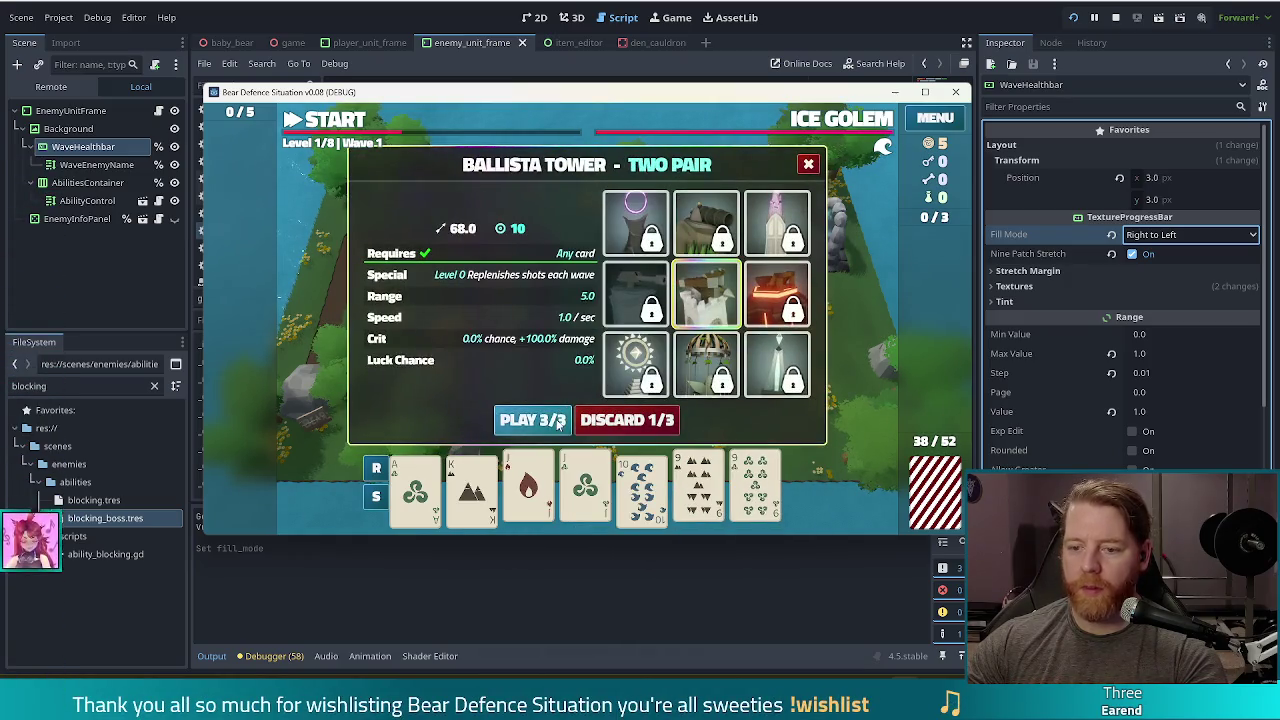
left_click(532, 420)
left_click(700, 340)
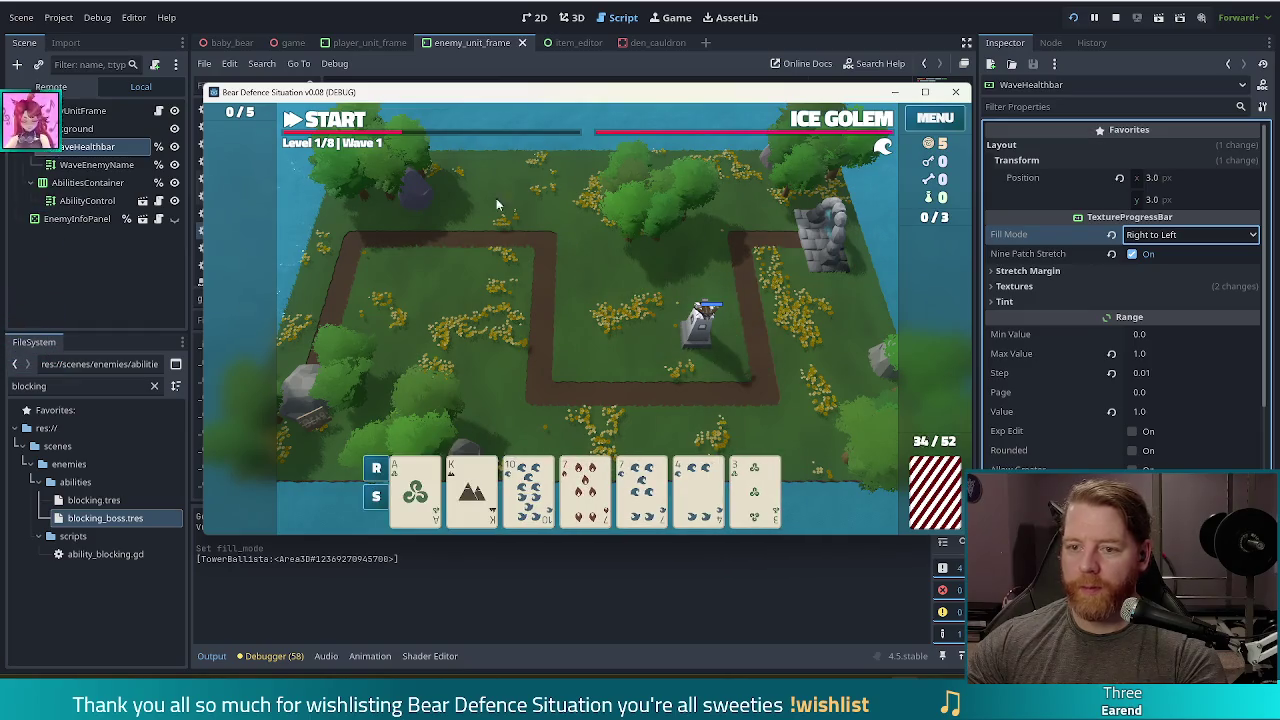
left_click(335, 120)
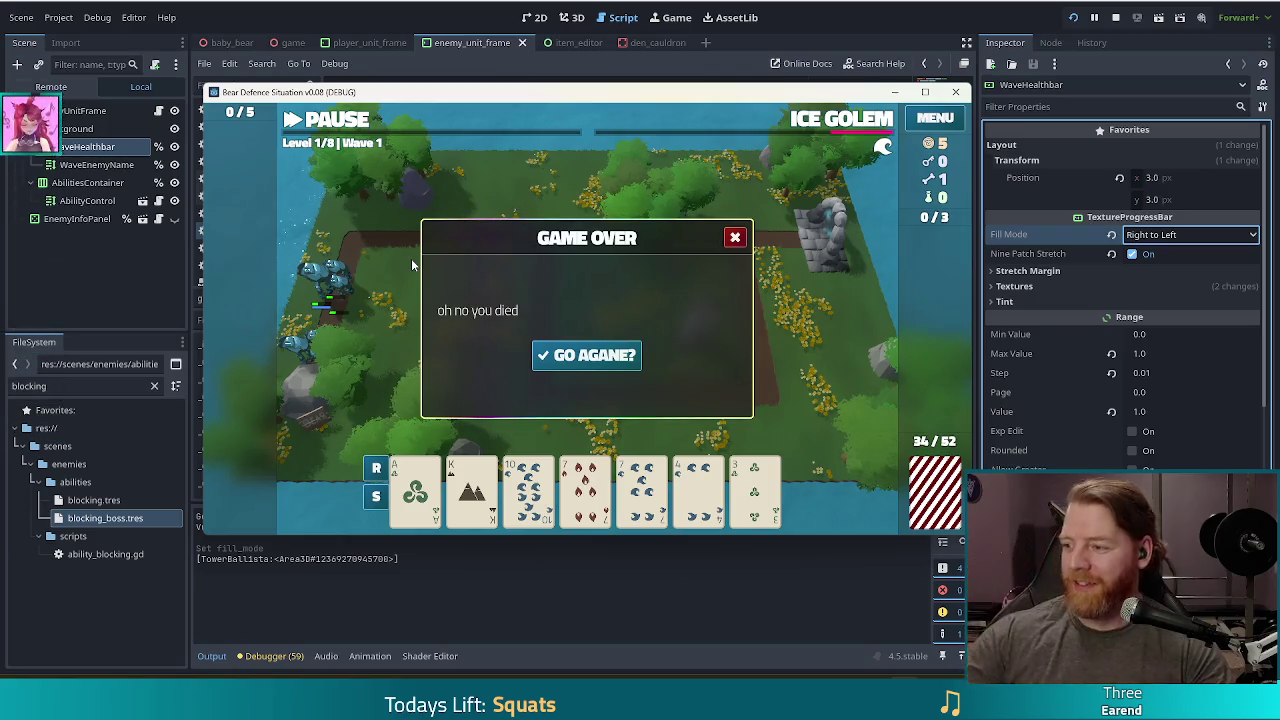
left_click(740, 238)
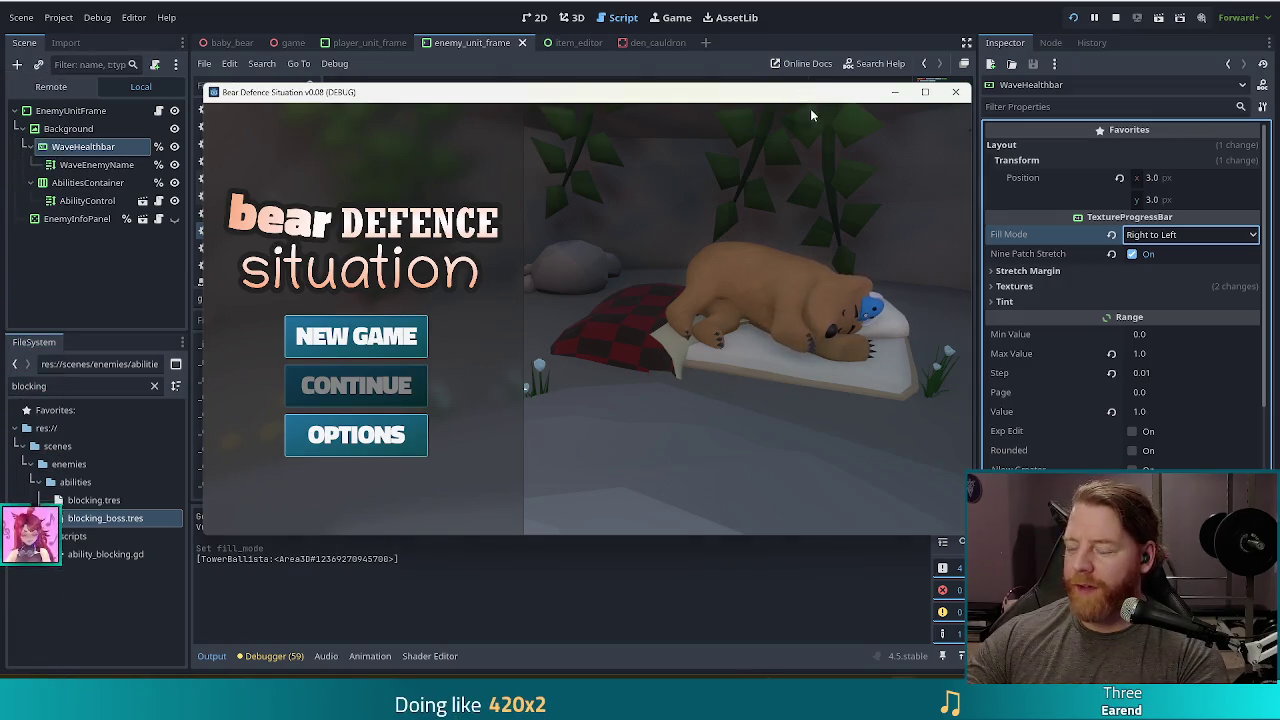
Stop the running game and close its window.
left_click(954, 93)
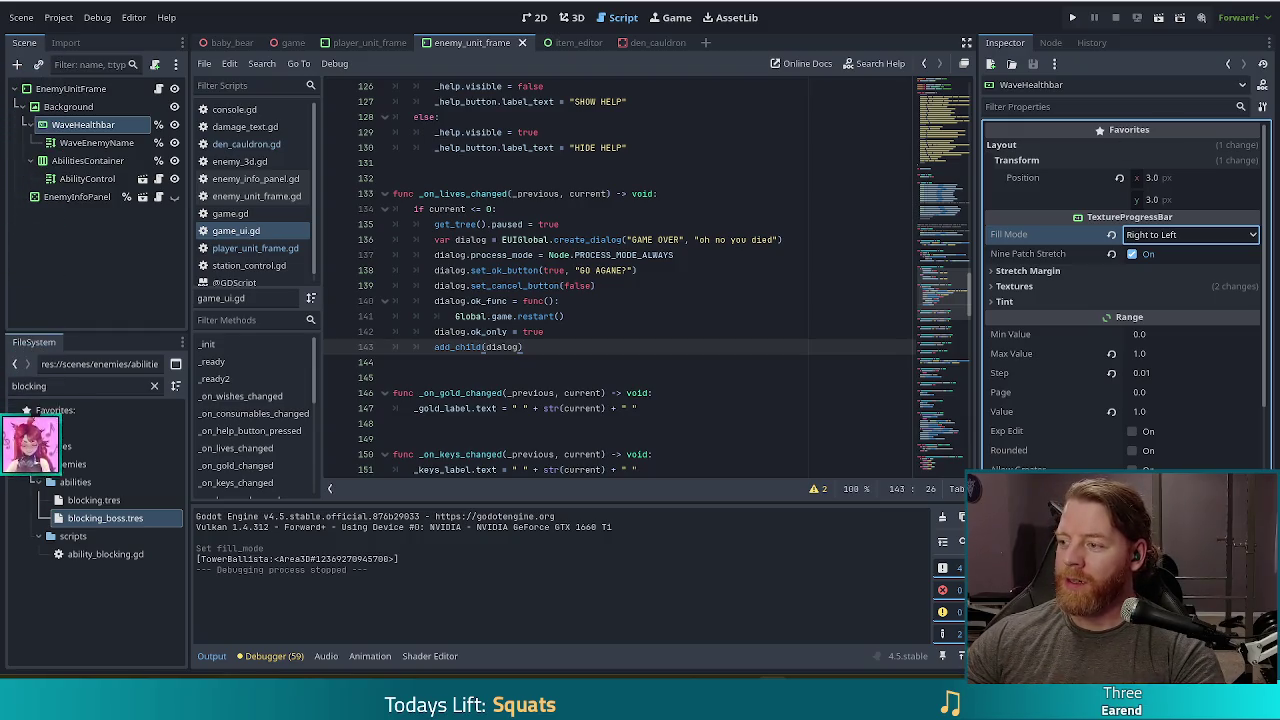
Launch the Bear Defence Situation game from the game_ui.gd script and shift its window left.
left_click(600, 286)
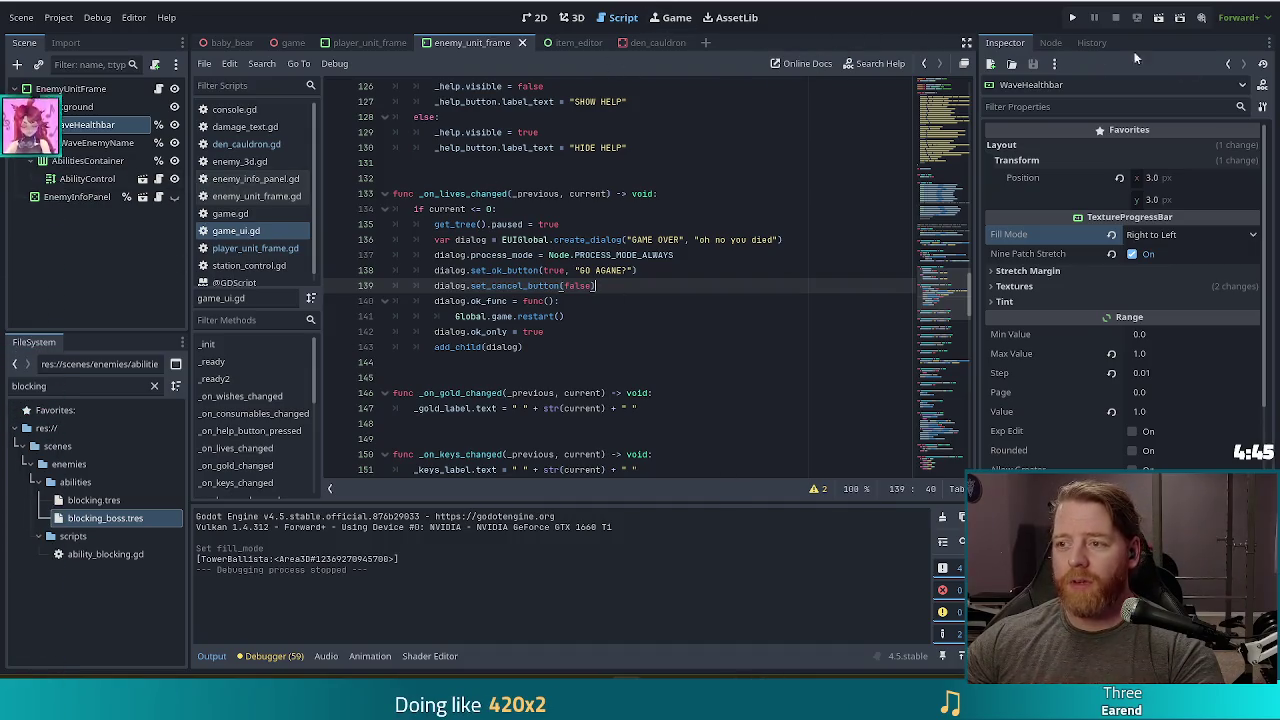
left_click(1073, 19)
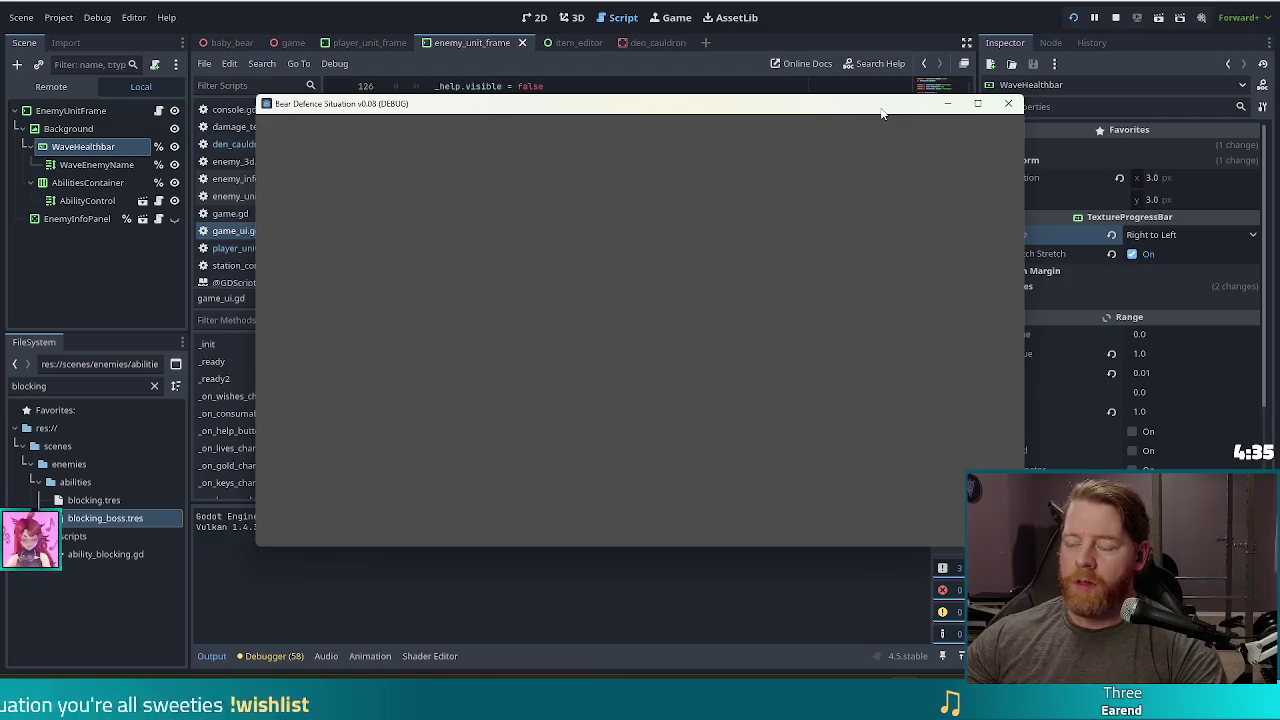
left_click_drag(884, 106, 733, 104)
Start playing from the title menu into Level 1 Wave 1, then stop the run with F8.
left_click(256, 345)
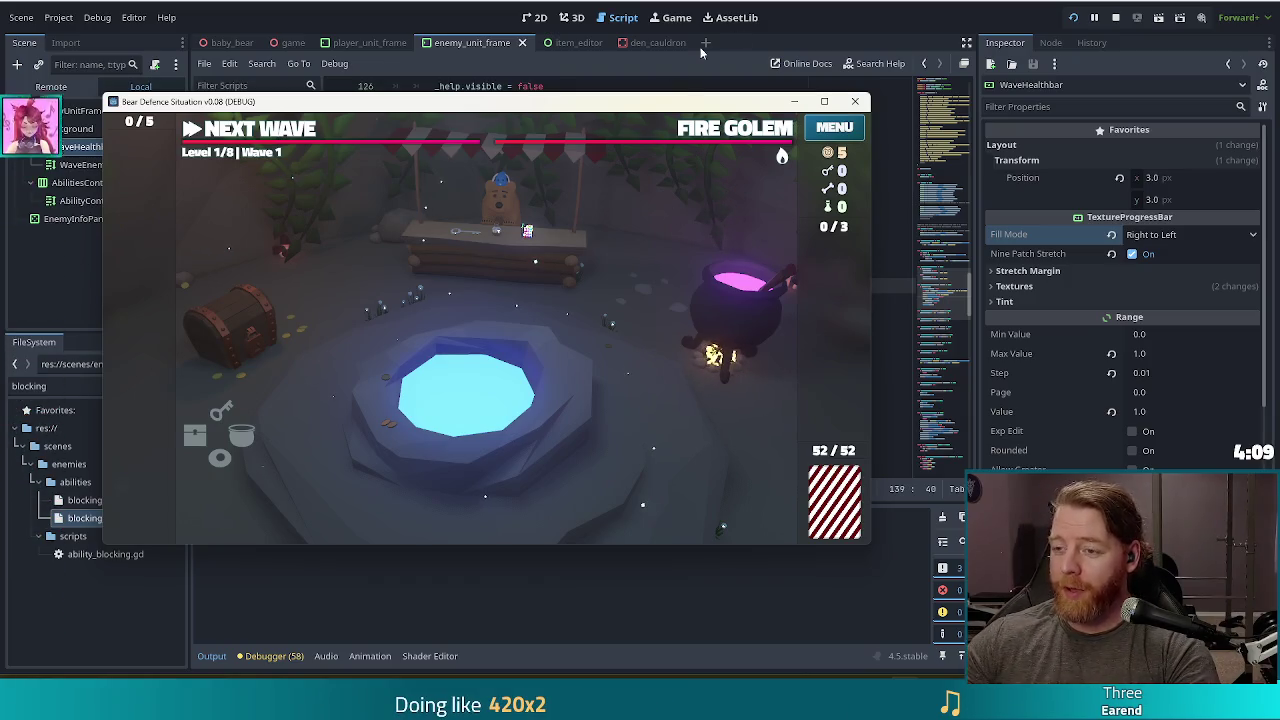
left_click_drag(610, 103, 740, 91)
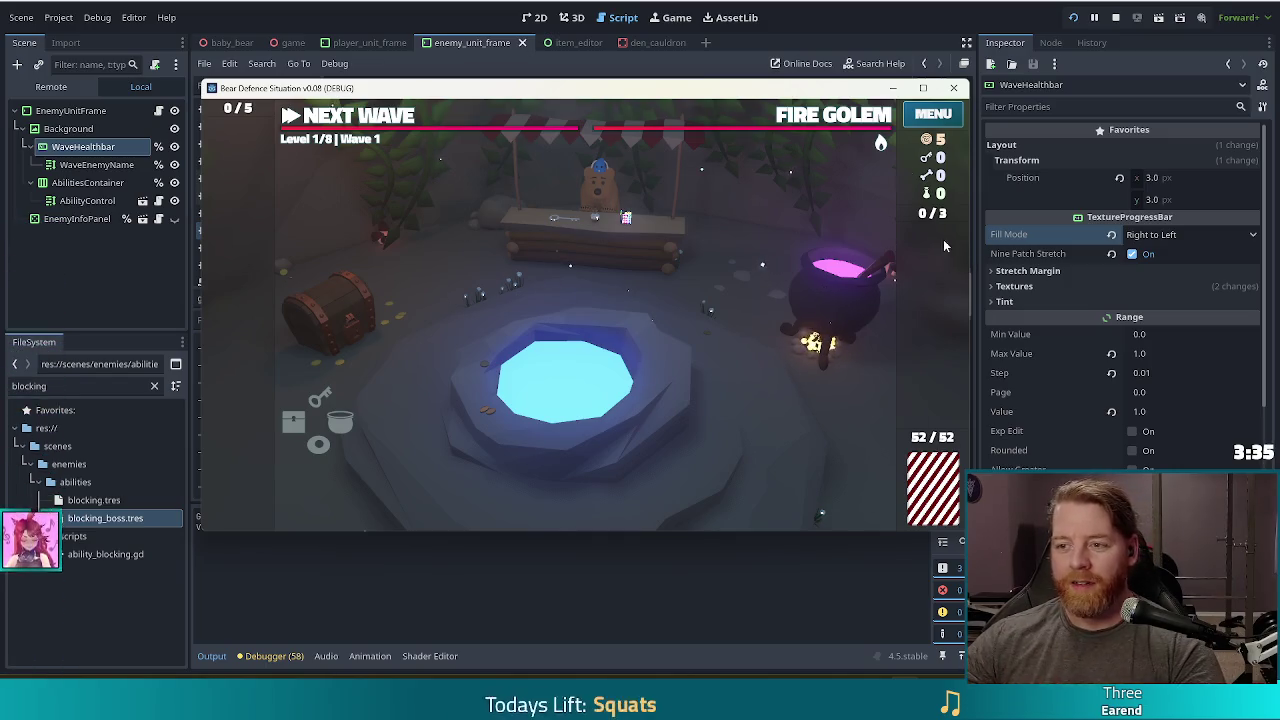
mouse_move(880, 145)
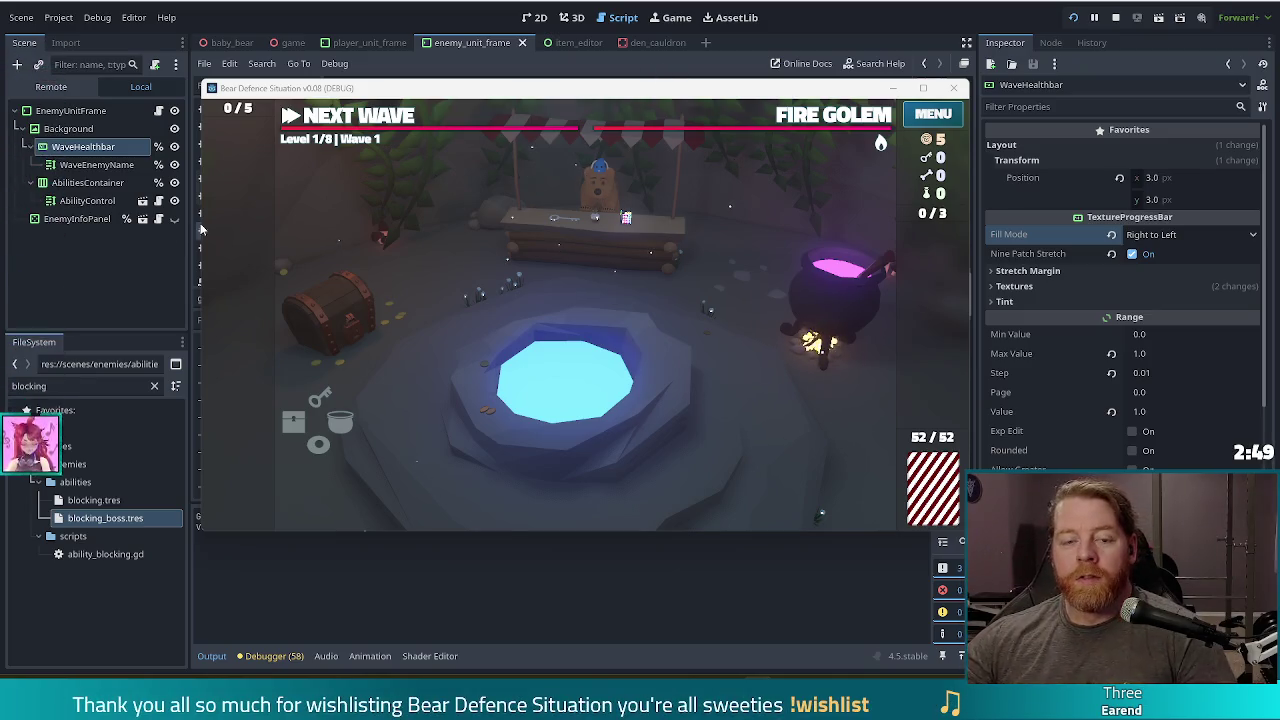
key("F8")
type("live")
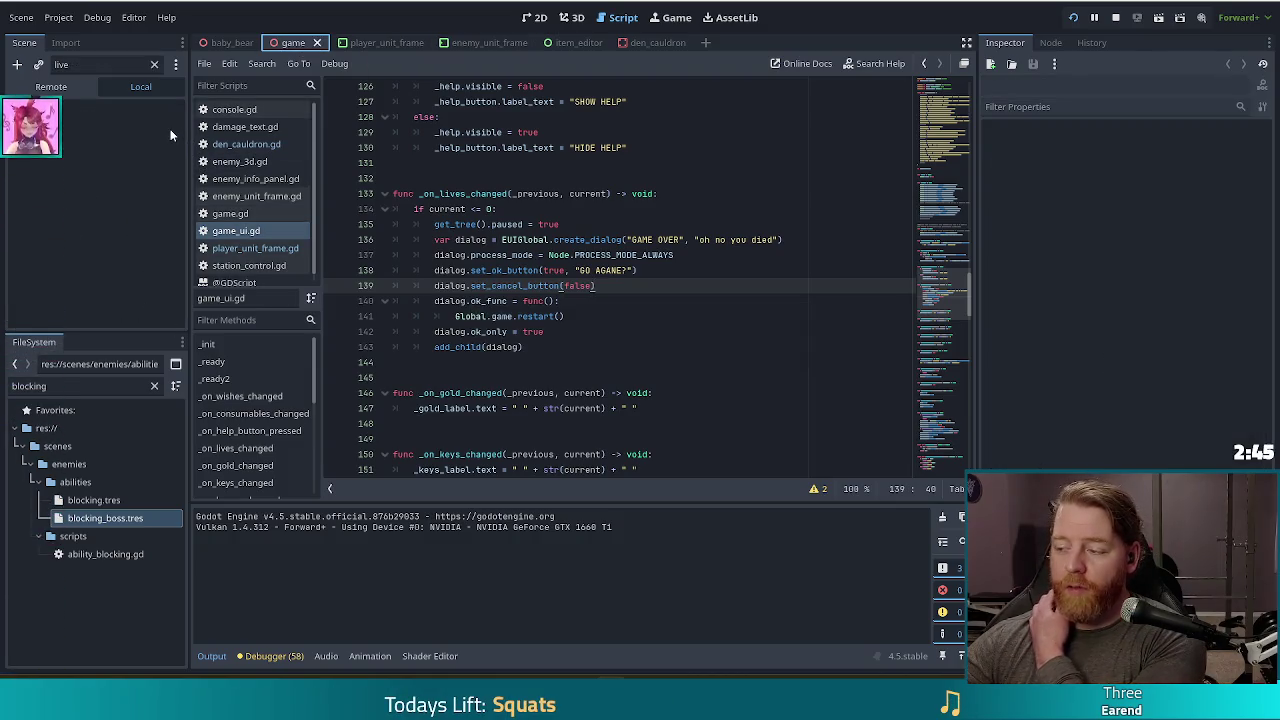
Clear the node filter and open Palworld's page in the Steam library.
left_click(154, 64)
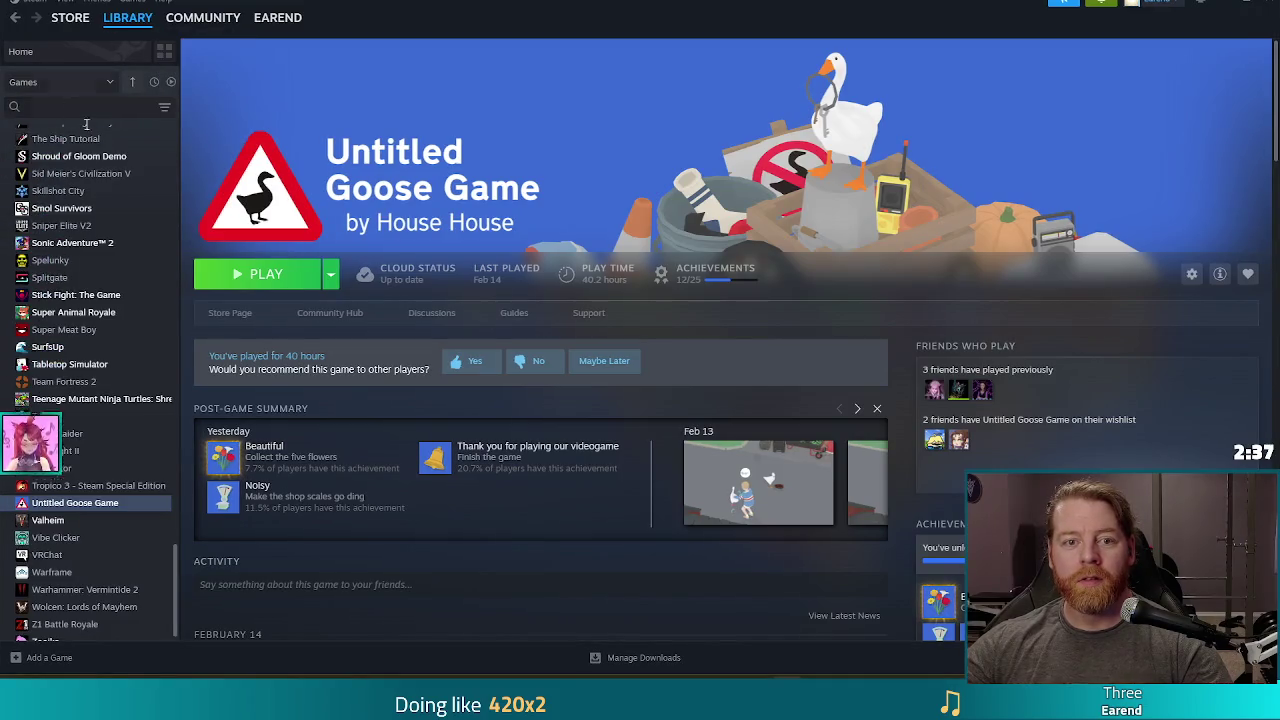
scroll(102, 237, "up", 5)
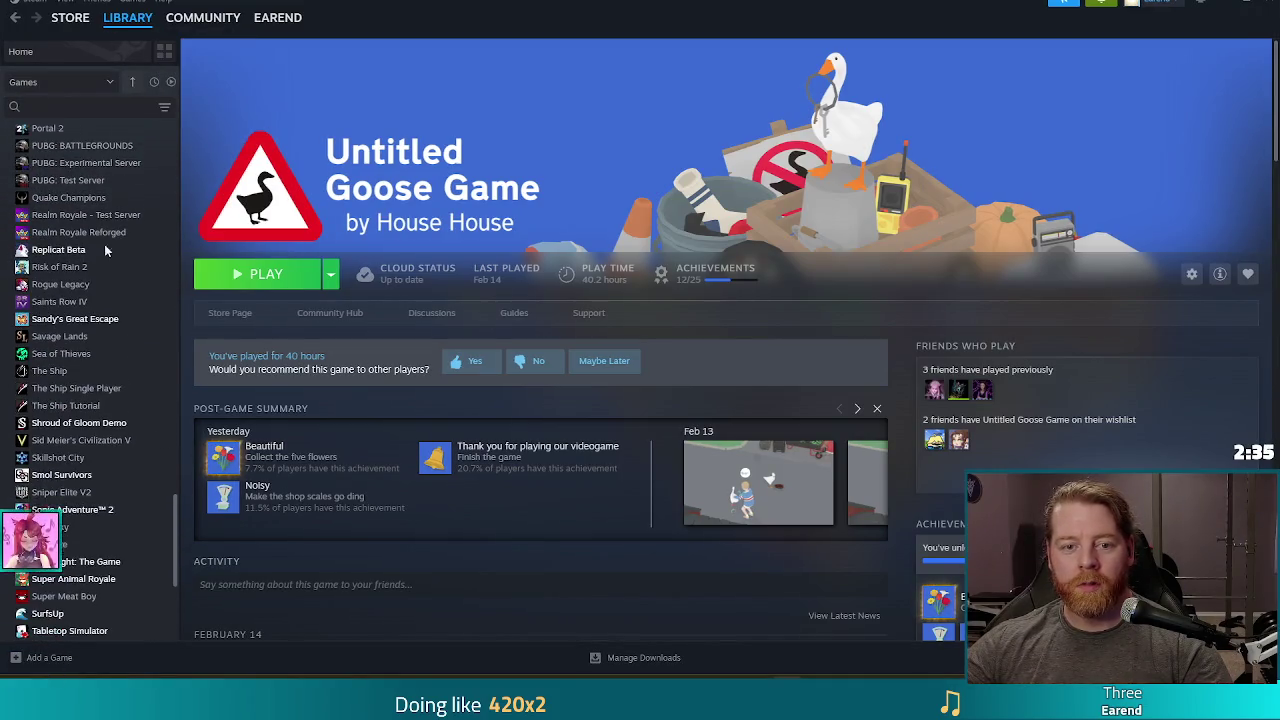
scroll(102, 238, "up", 4)
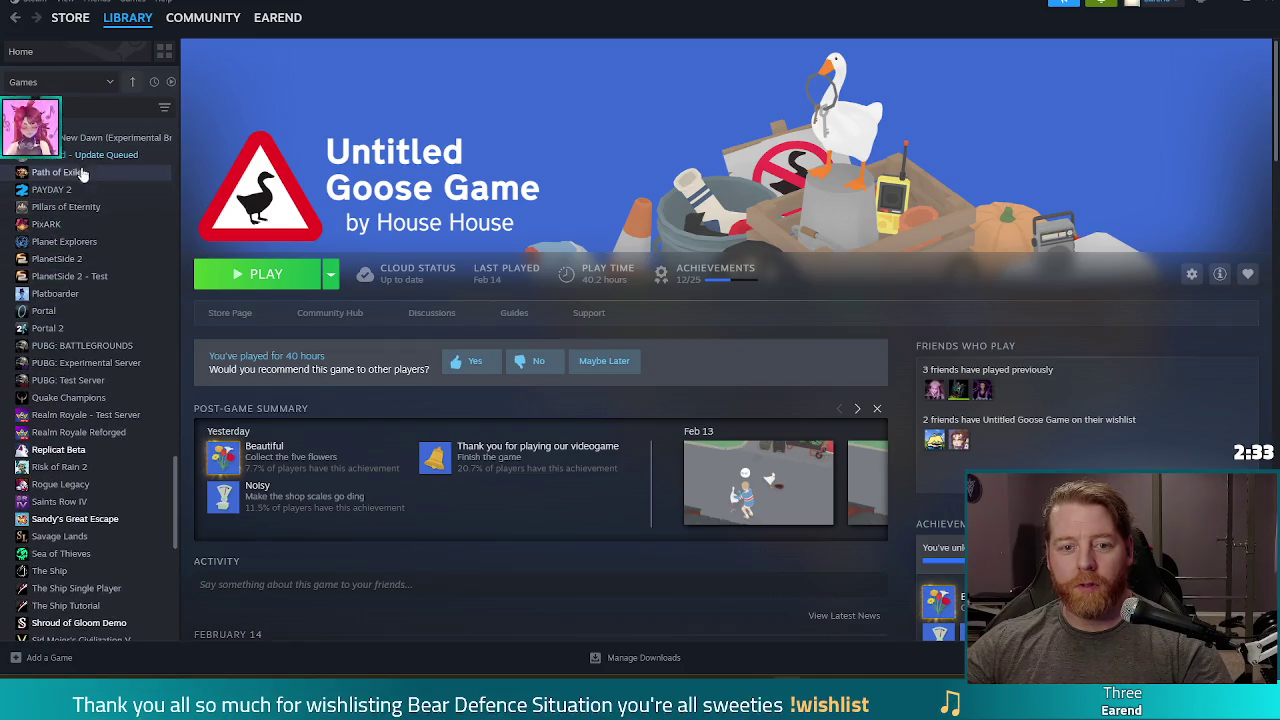
left_click(84, 155)
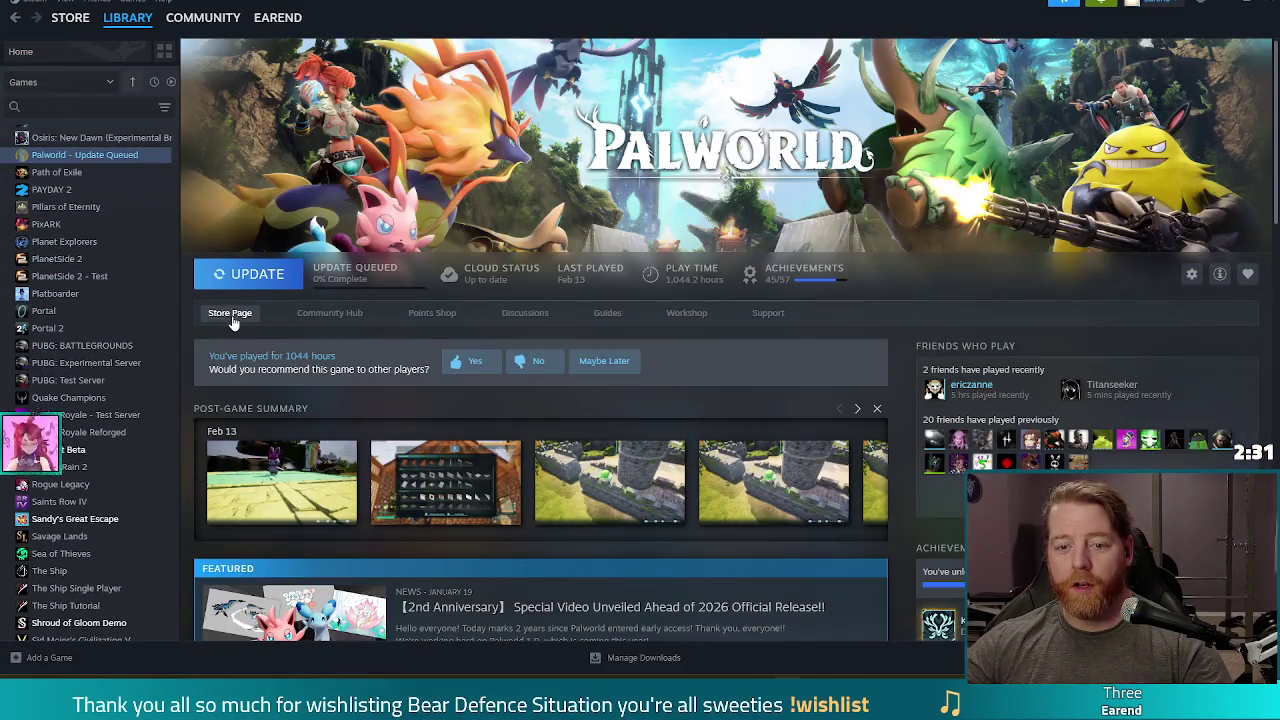
scroll(400, 458, "down", 3)
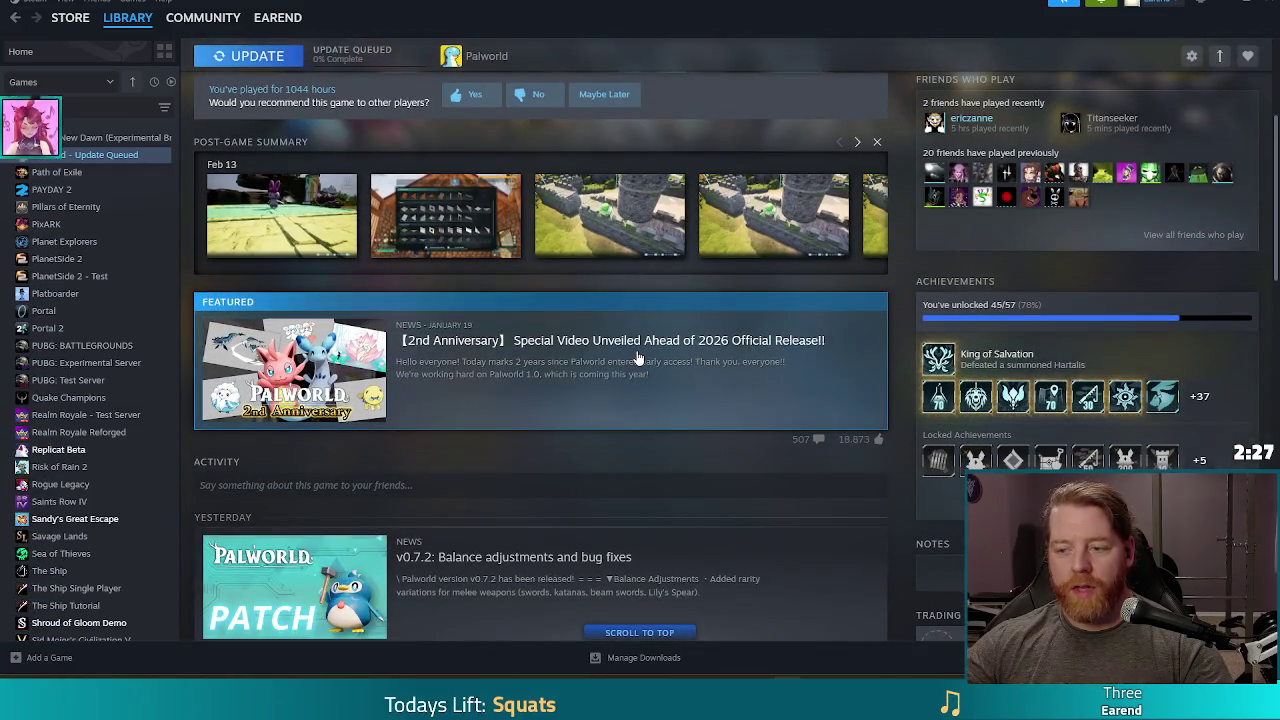
scroll(501, 459, "up", 2)
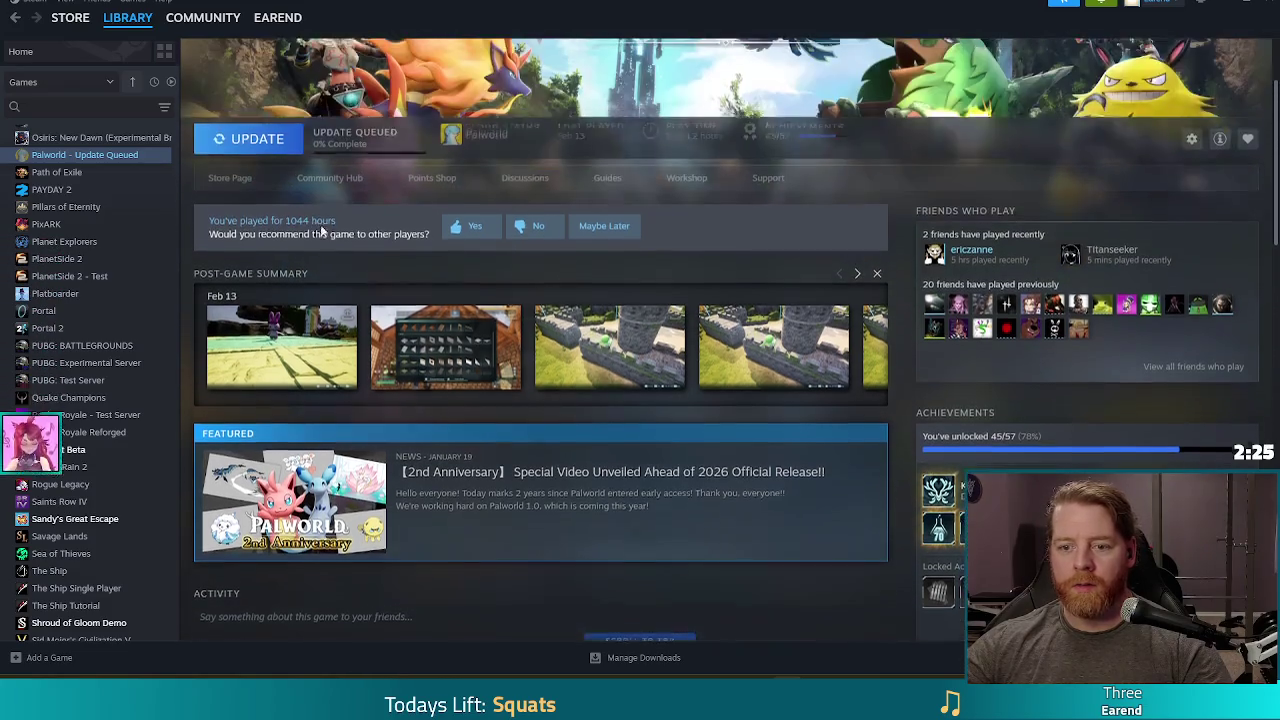
Open Palworld's store page and scroll down to its Recent Events.
left_click(231, 181)
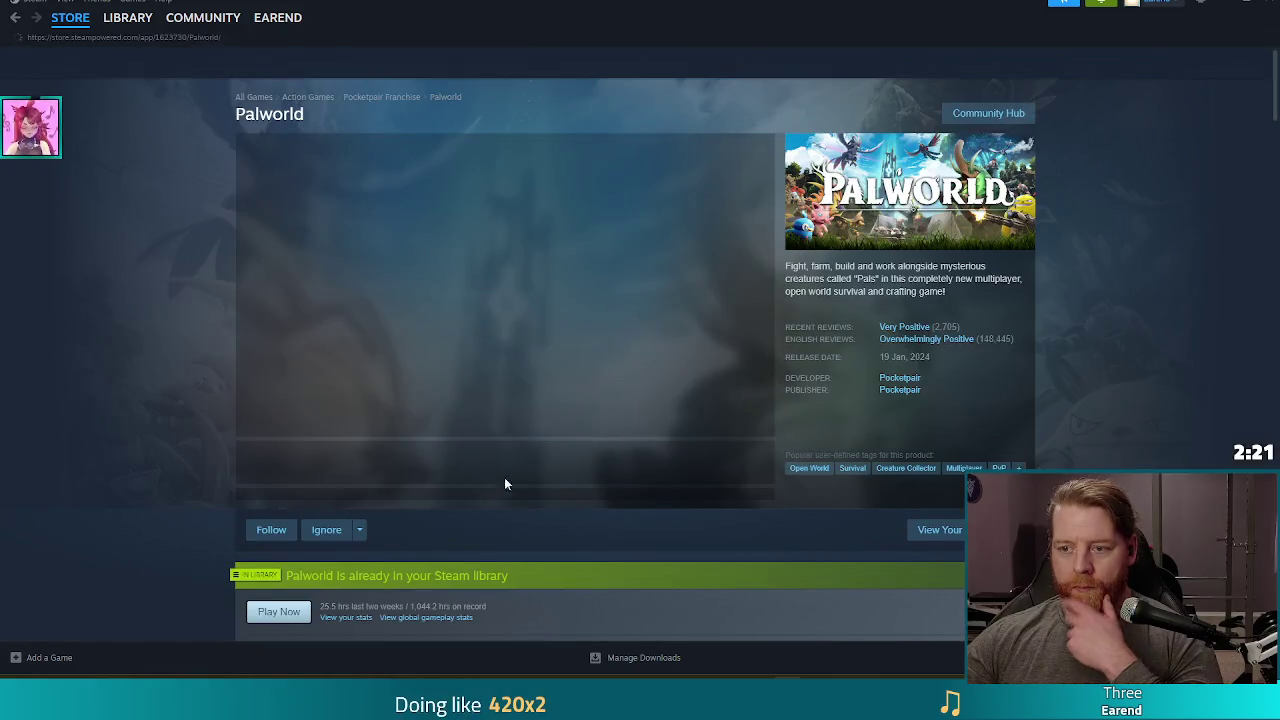
scroll(150, 388, "down", 2)
scroll(160, 375, "down", 5)
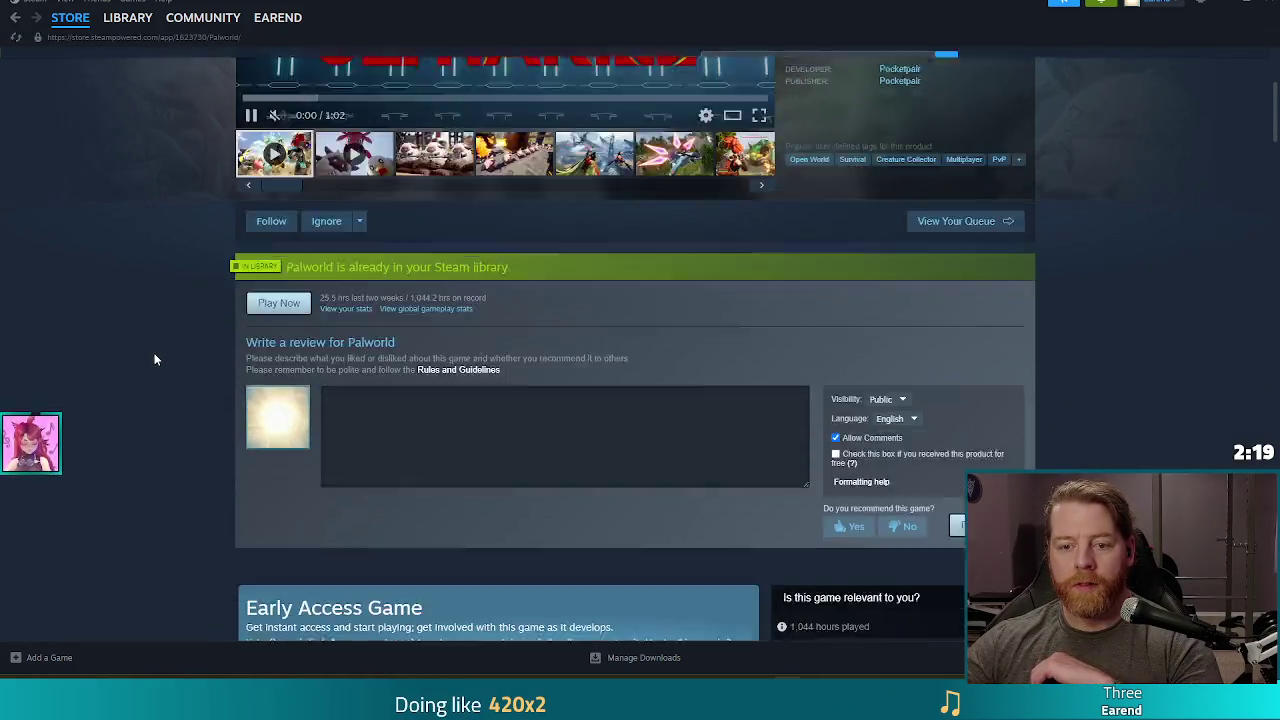
scroll(155, 358, "down", 1)
scroll(156, 350, "up", 5)
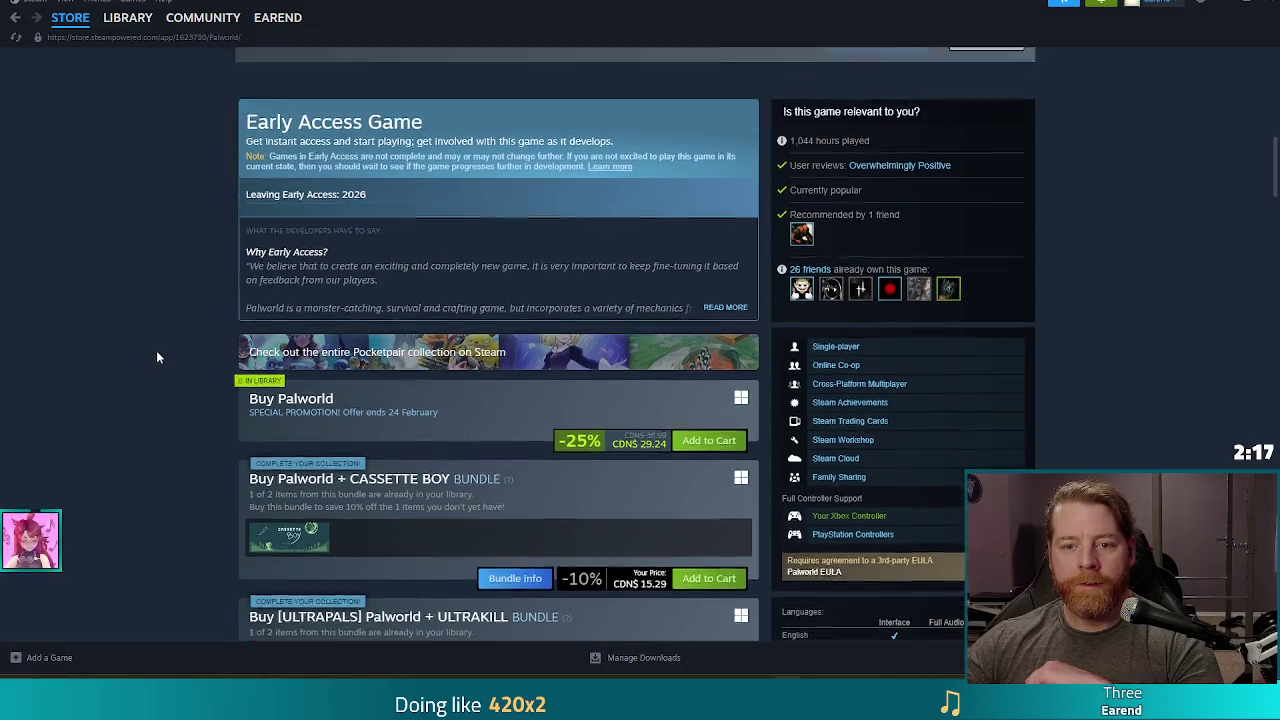
scroll(157, 350, "down", 2)
scroll(162, 351, "down", 4)
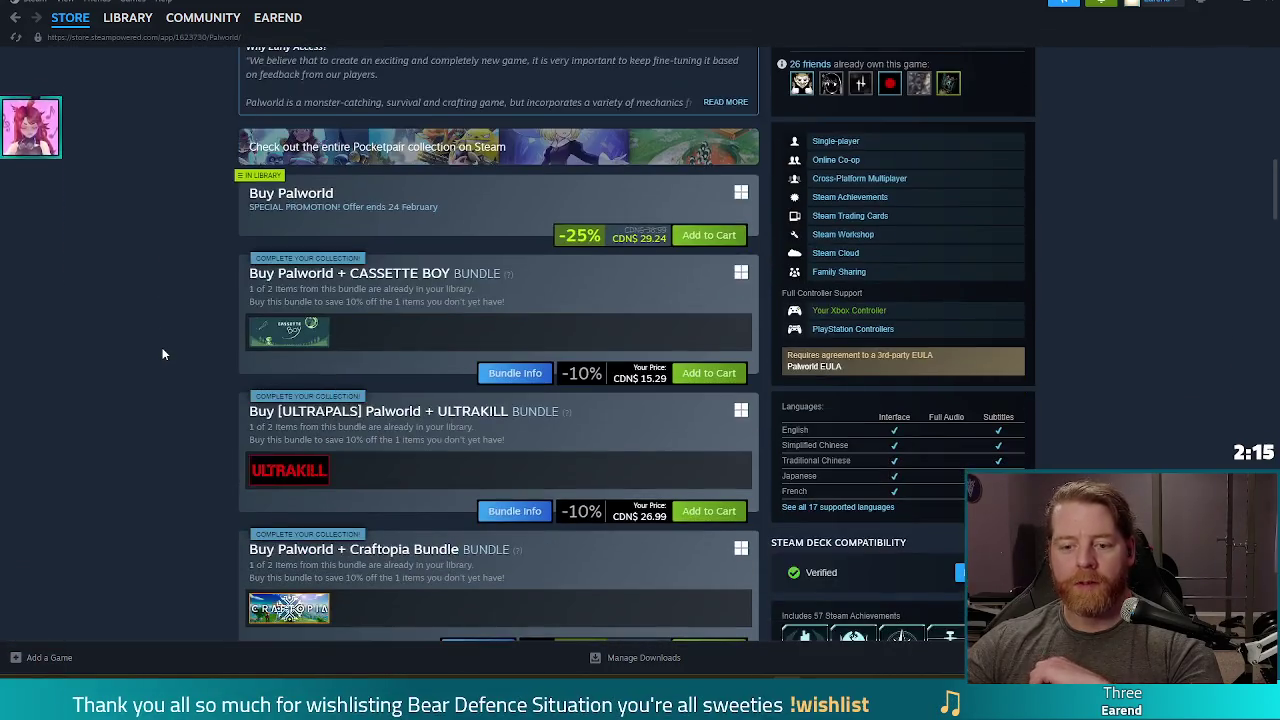
scroll(164, 353, "down", 5)
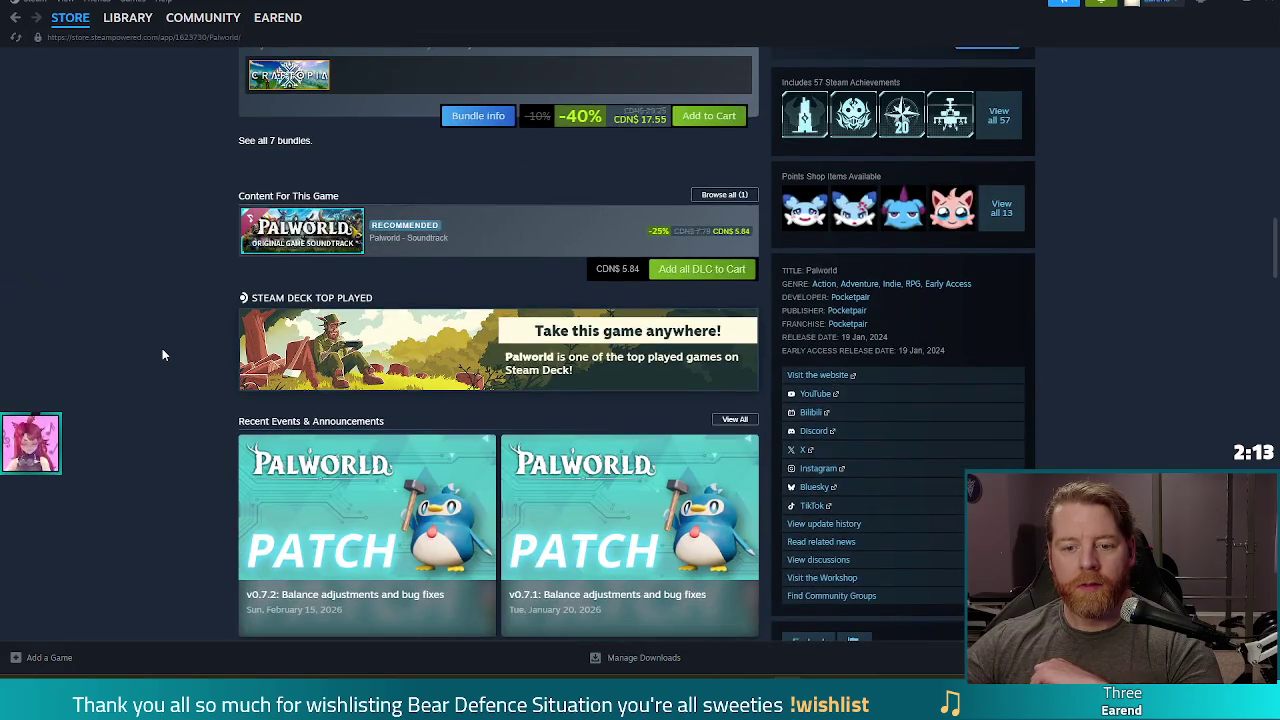
scroll(164, 354, "down", 2)
mouse_move(398, 293)
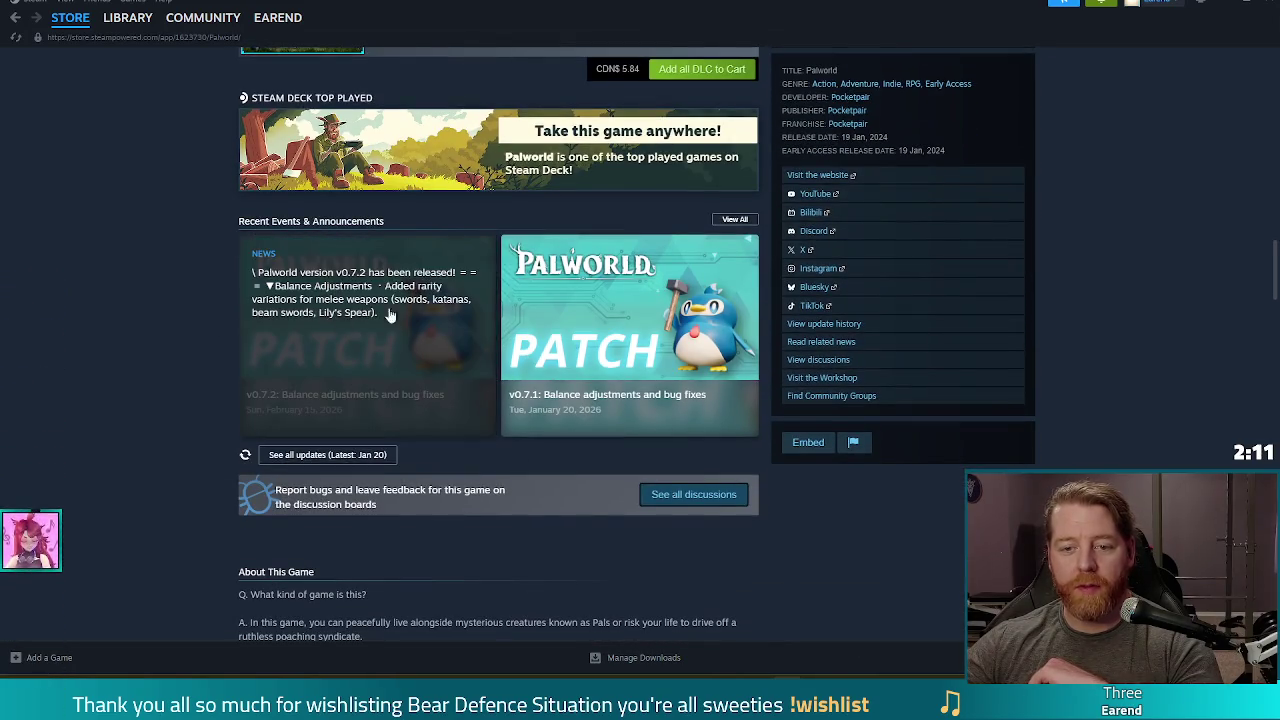
scroll(441, 458, "down", 1)
Read the v0.7.2 patch notes, close them, and minimise Steam.
left_click(335, 355)
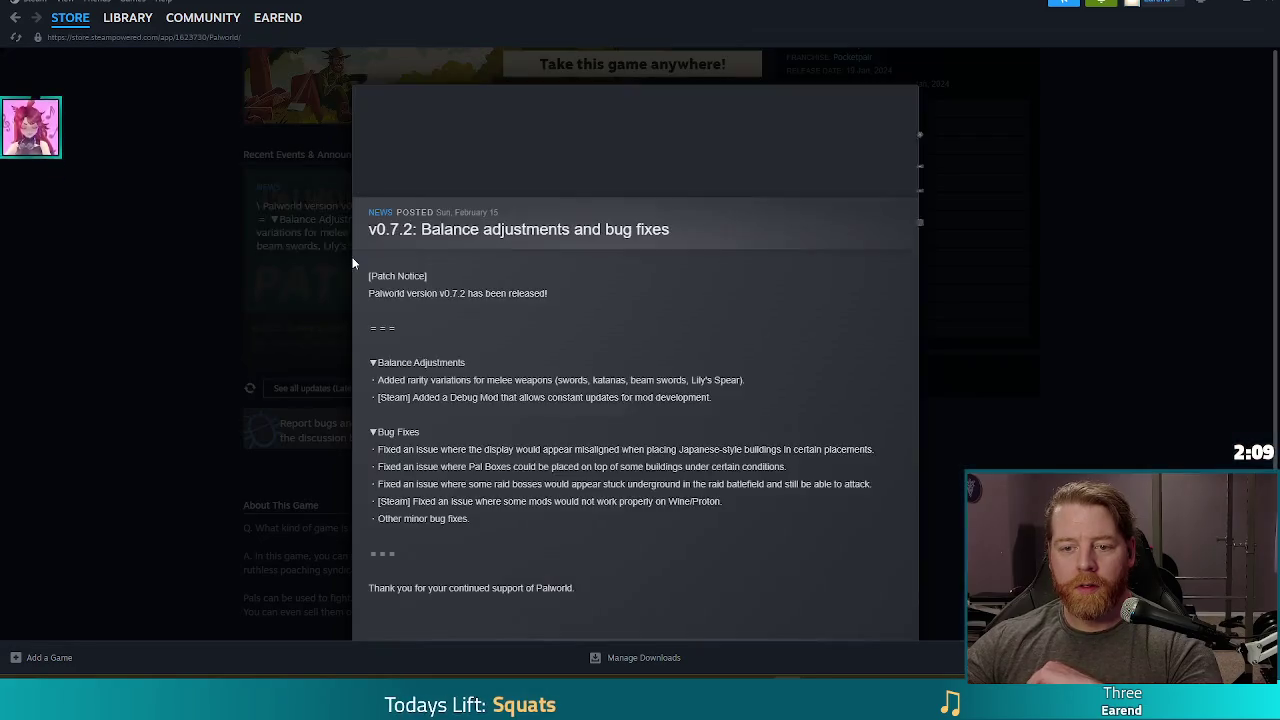
scroll(700, 357, "down", 2)
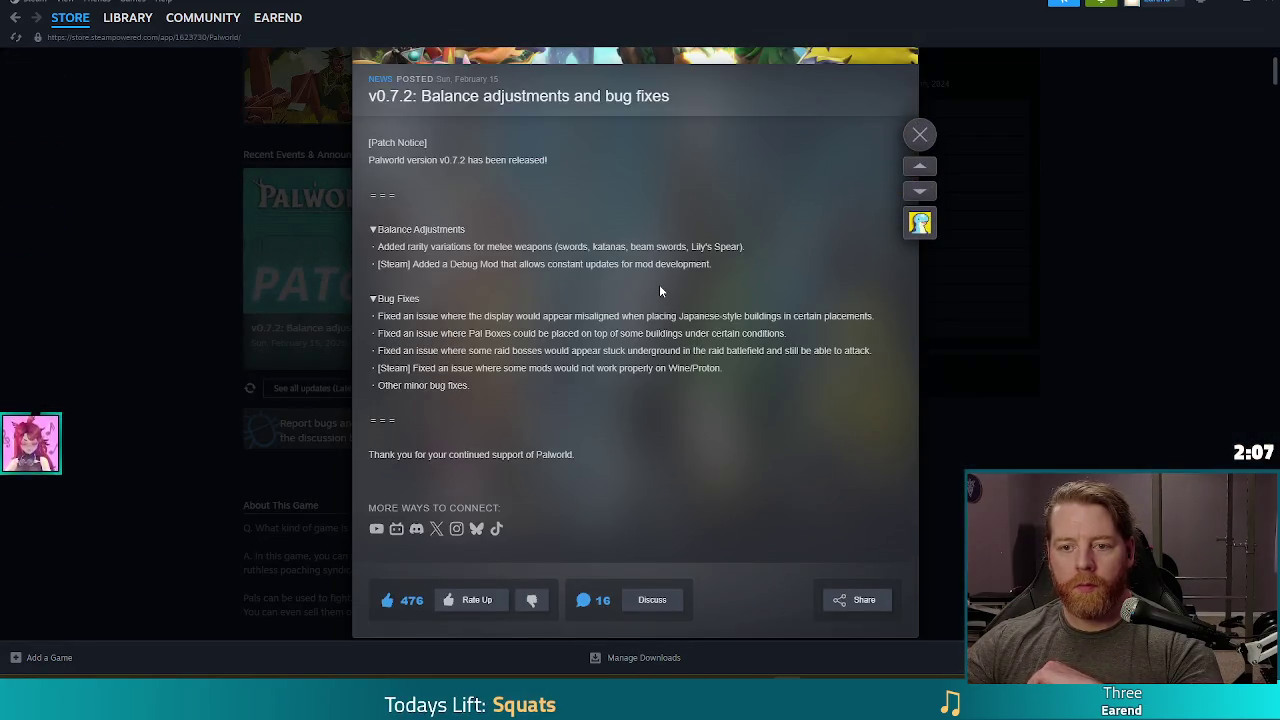
scroll(659, 284, "down", 2)
scroll(634, 272, "down", 5)
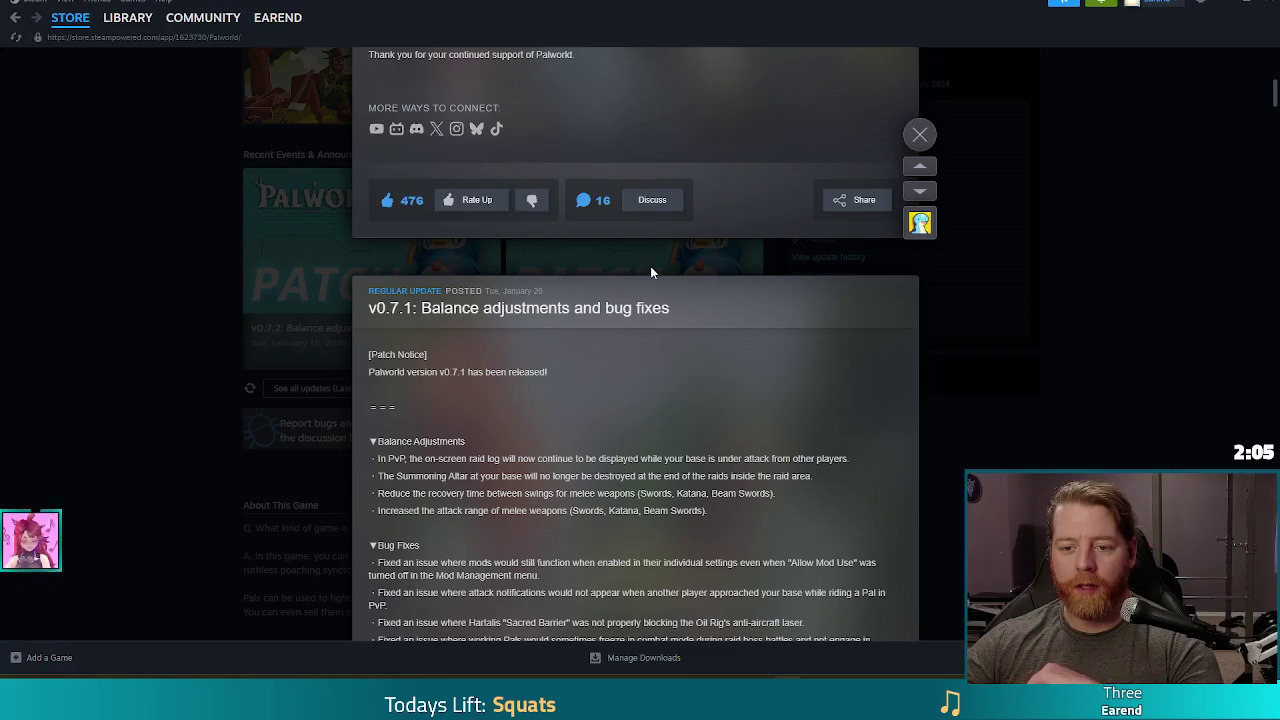
scroll(634, 272, "up", 7)
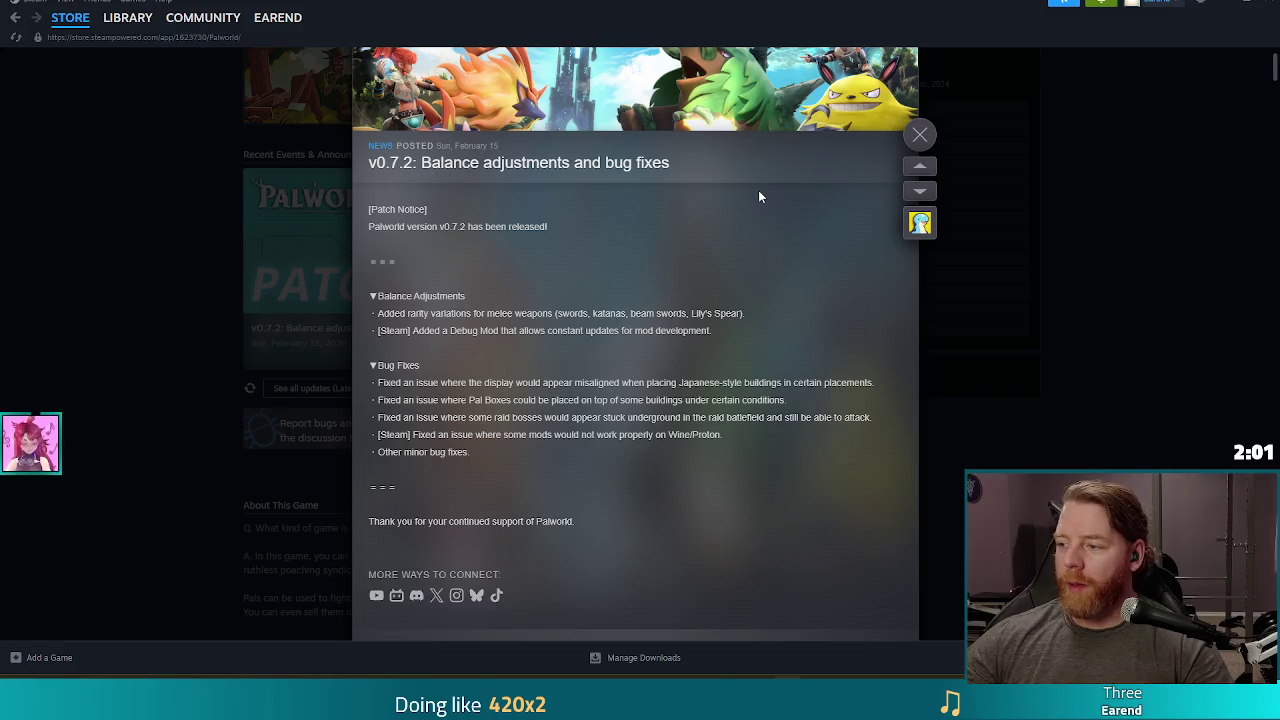
left_click(920, 134)
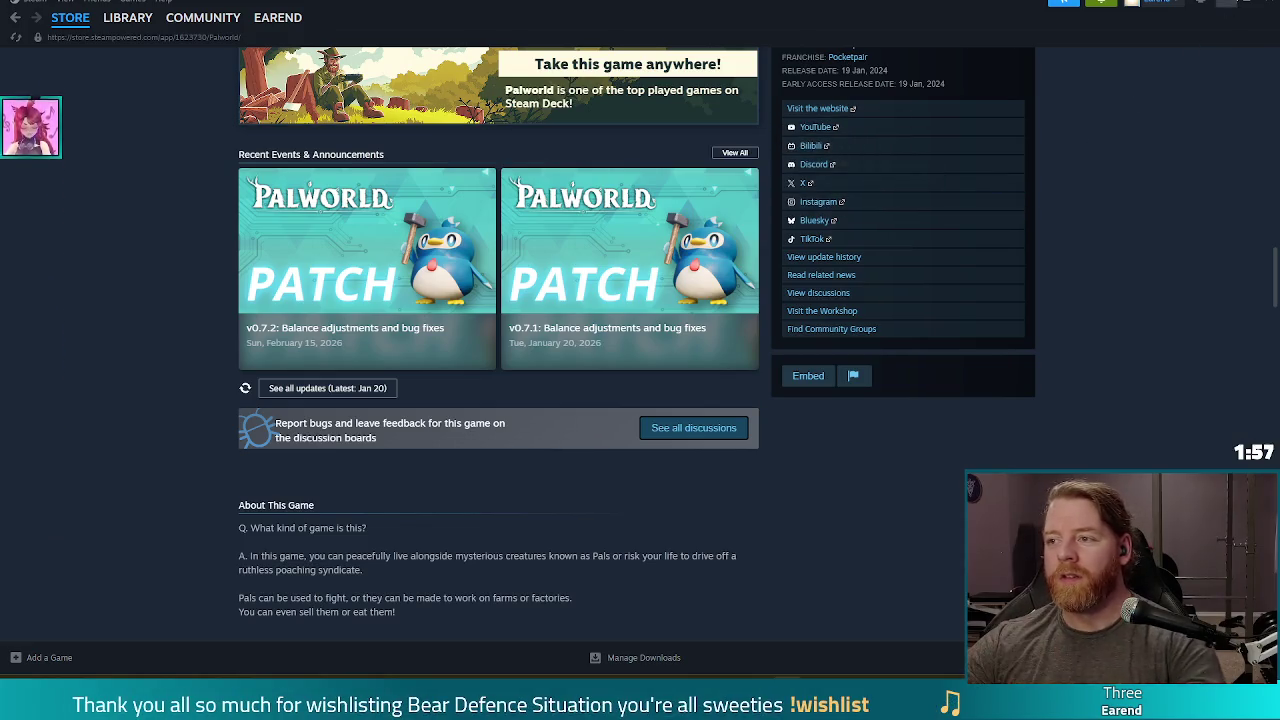
left_click(1228, 3)
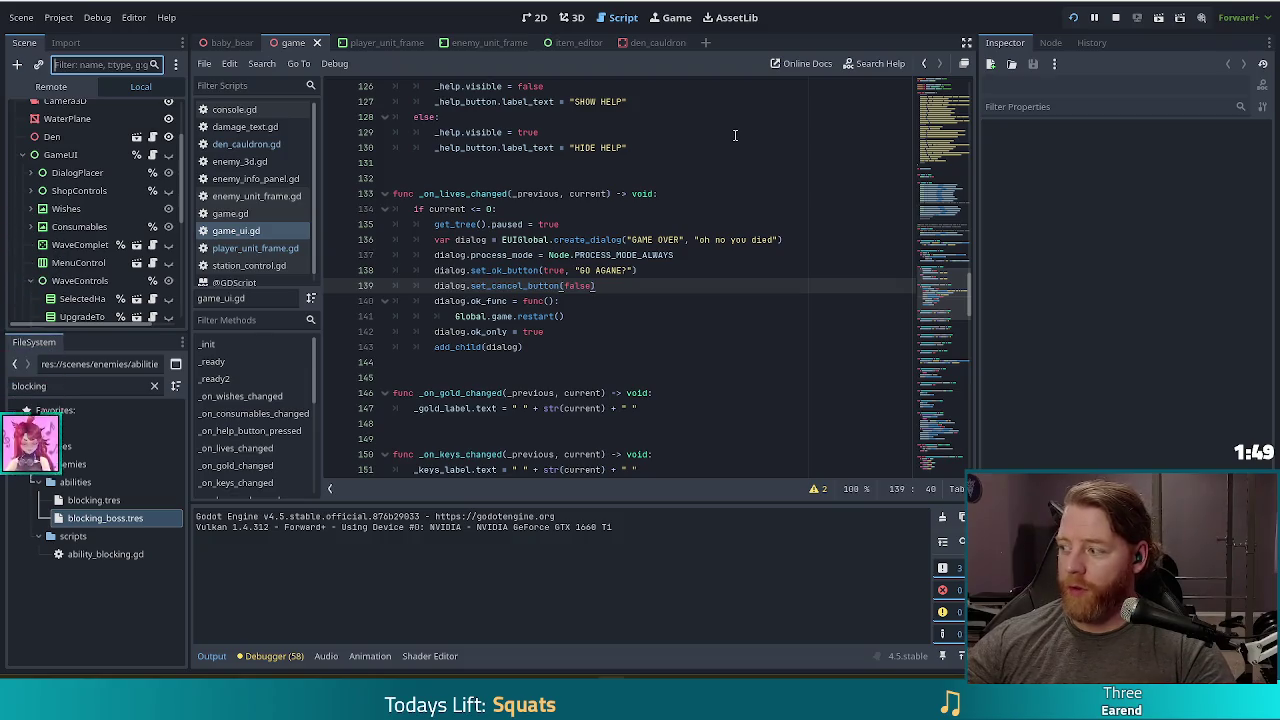
left_click(668, 270)
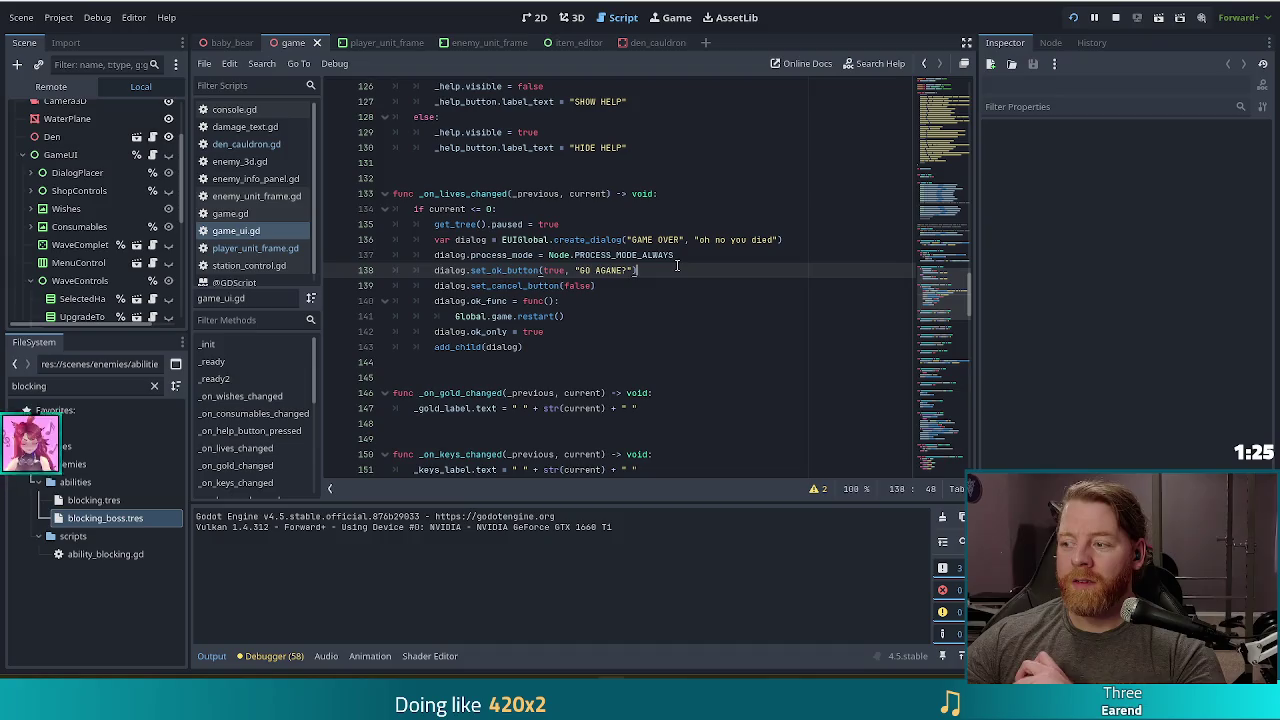
mouse_move(558, 258)
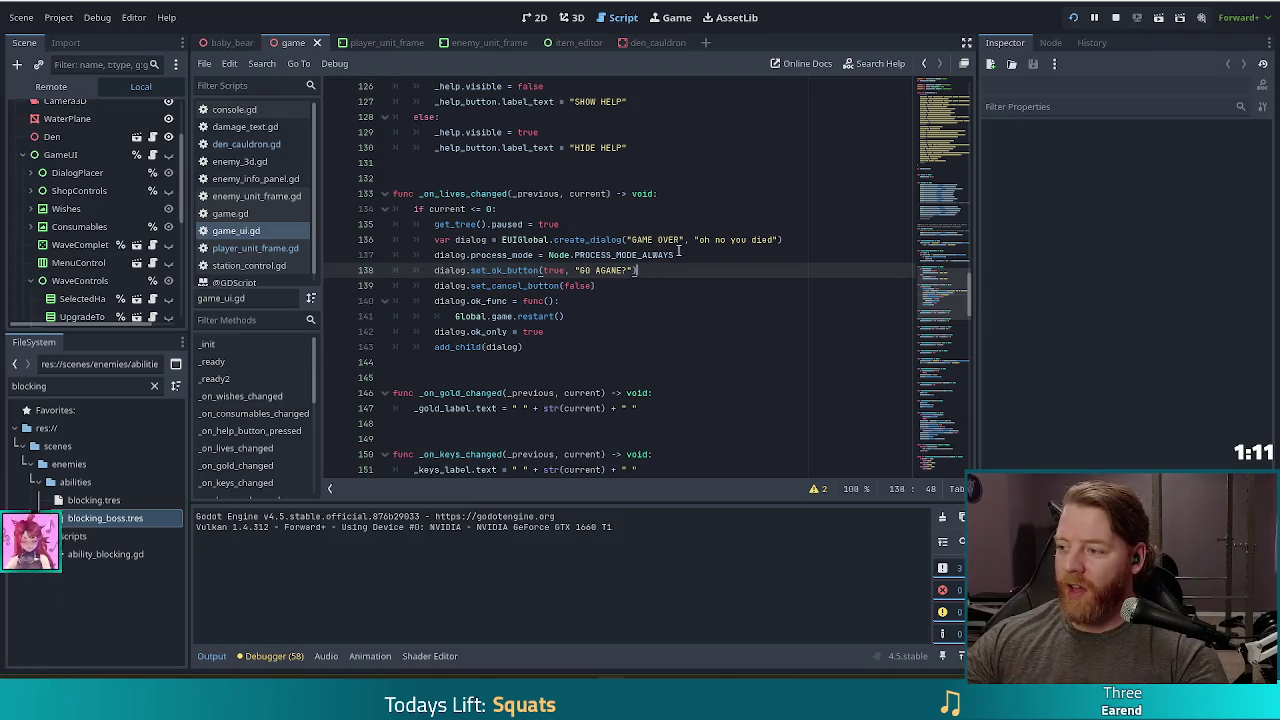
key("Down")
key("Down")
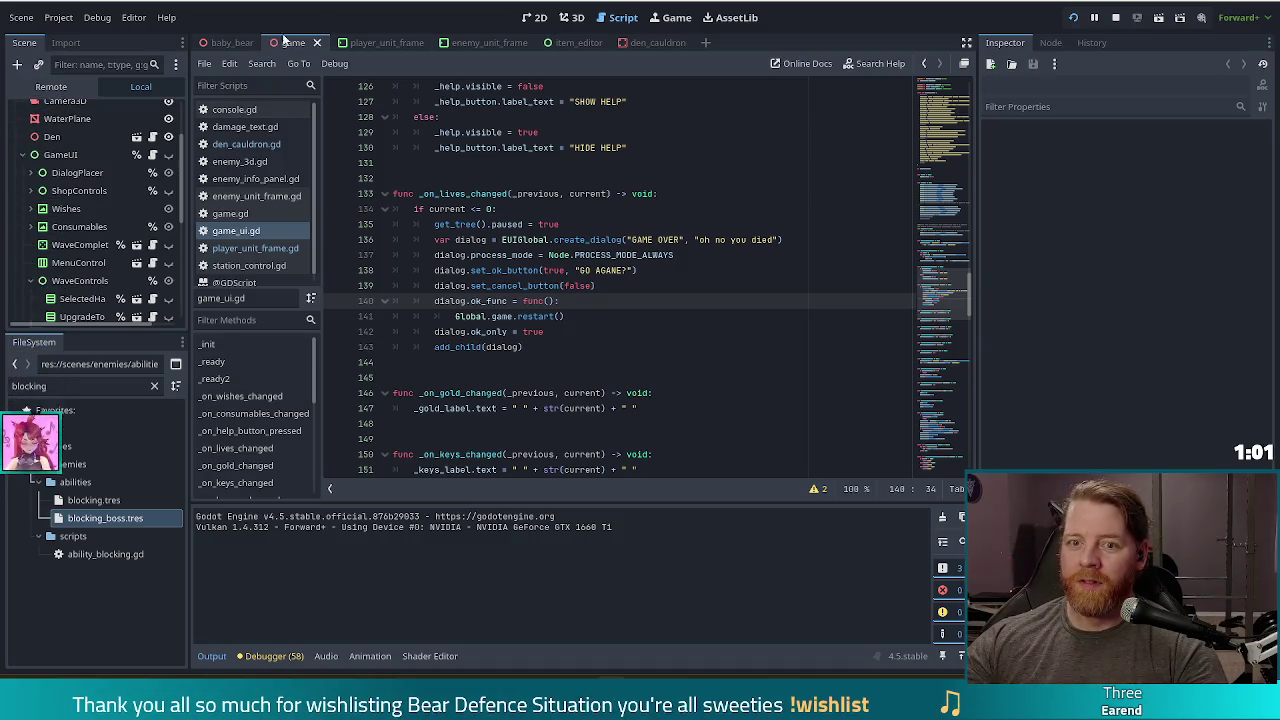
left_click(128, 62)
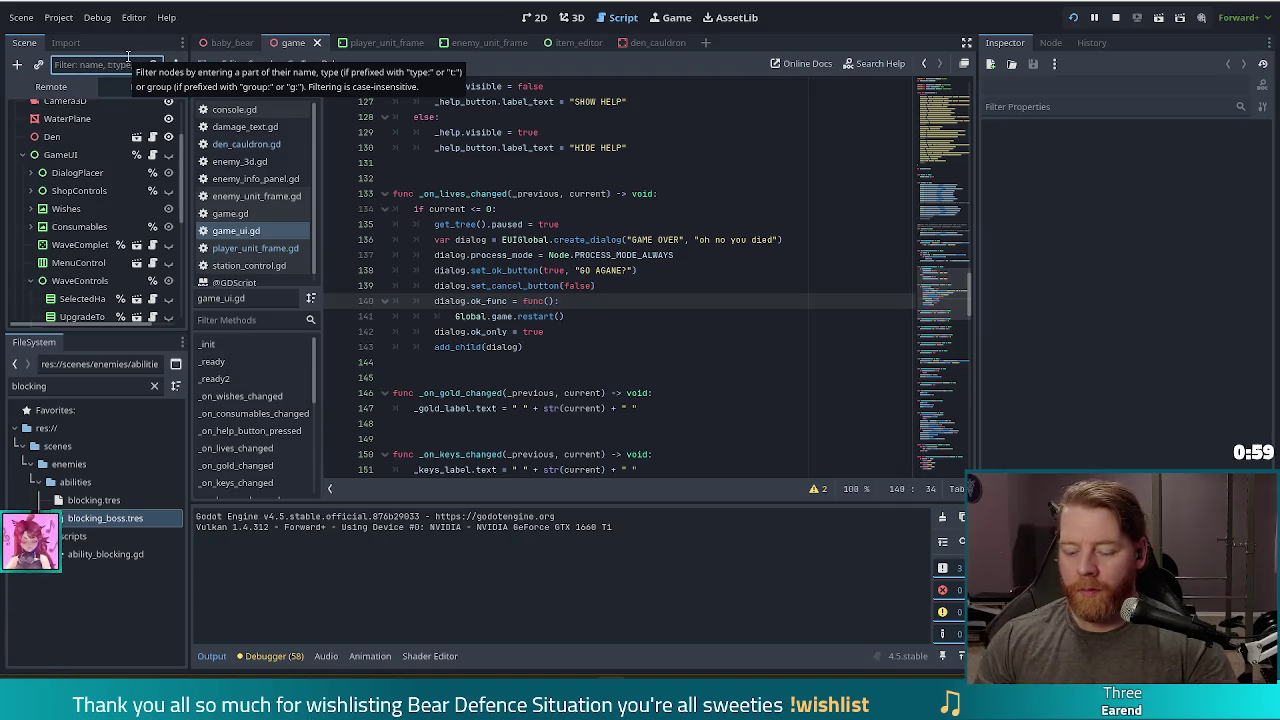
Filter for 'bone', set BonesCaption and BonesLabel Modulate to pink ffd5d3, and save.
type("bone")
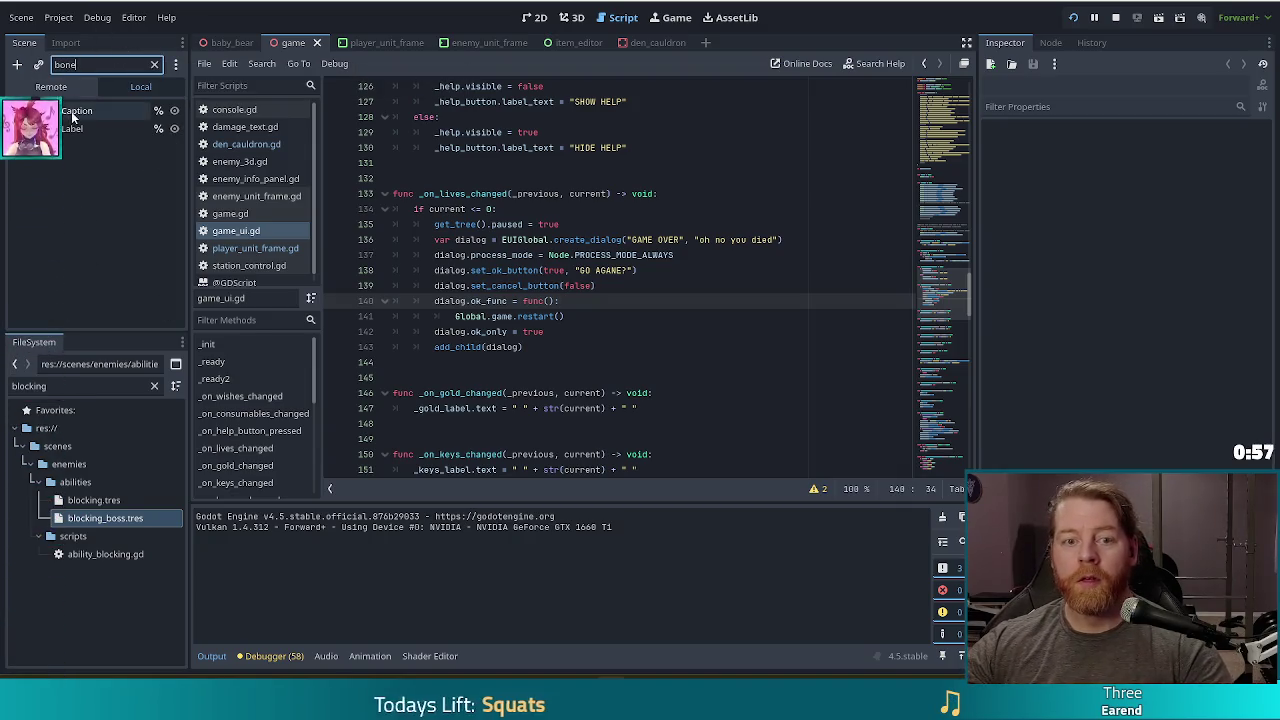
left_click(71, 111)
left_click(60, 128, "shift")
scroll(1029, 382, "down", 5)
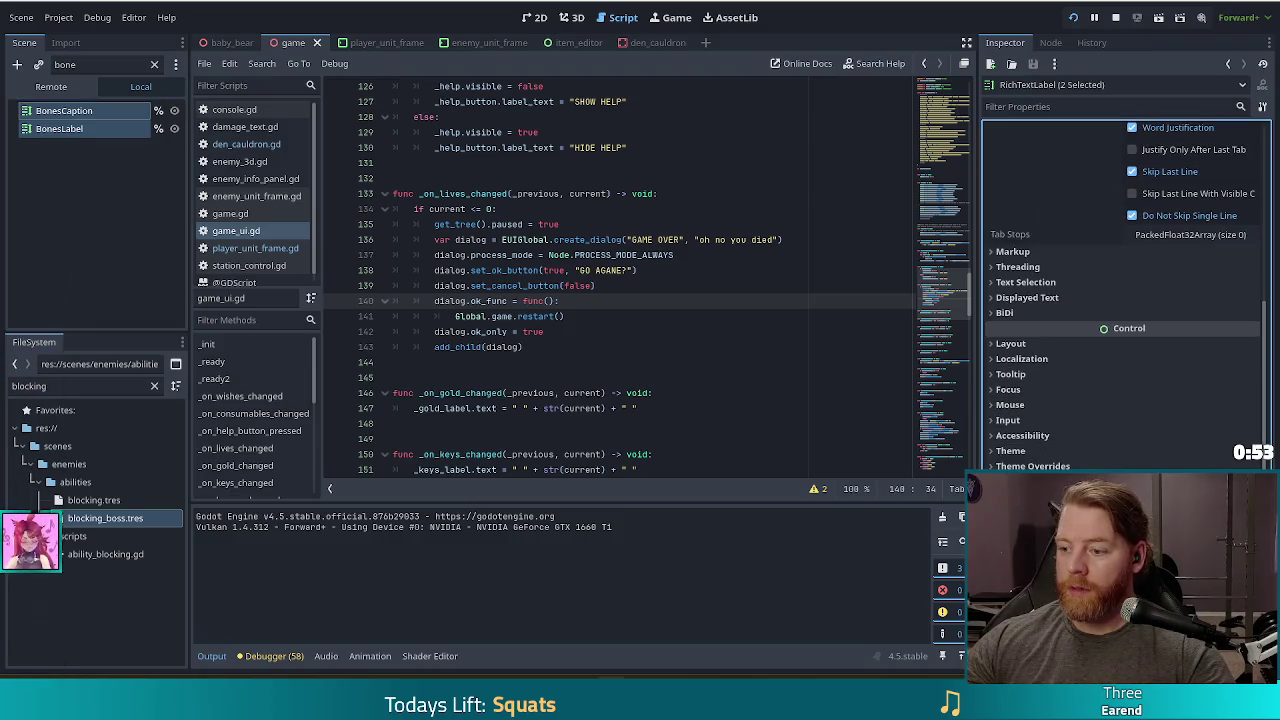
left_click(1008, 268)
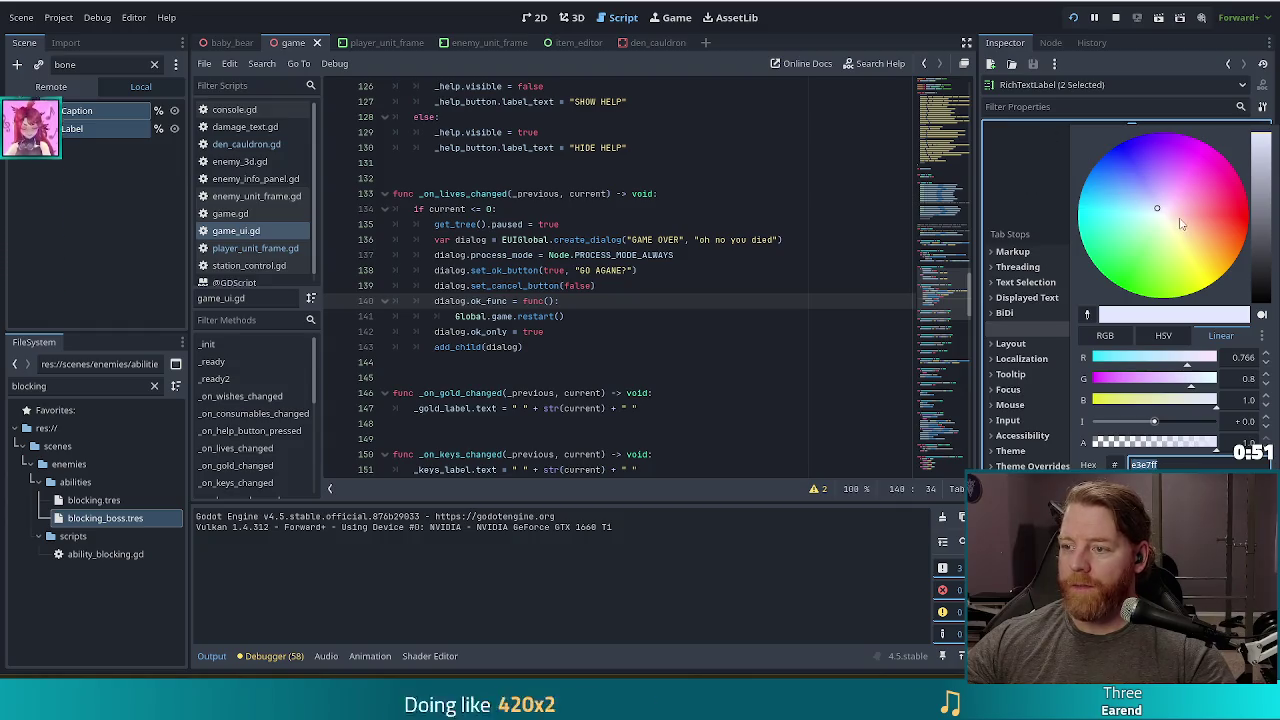
left_click_drag(1160, 209, 1179, 220)
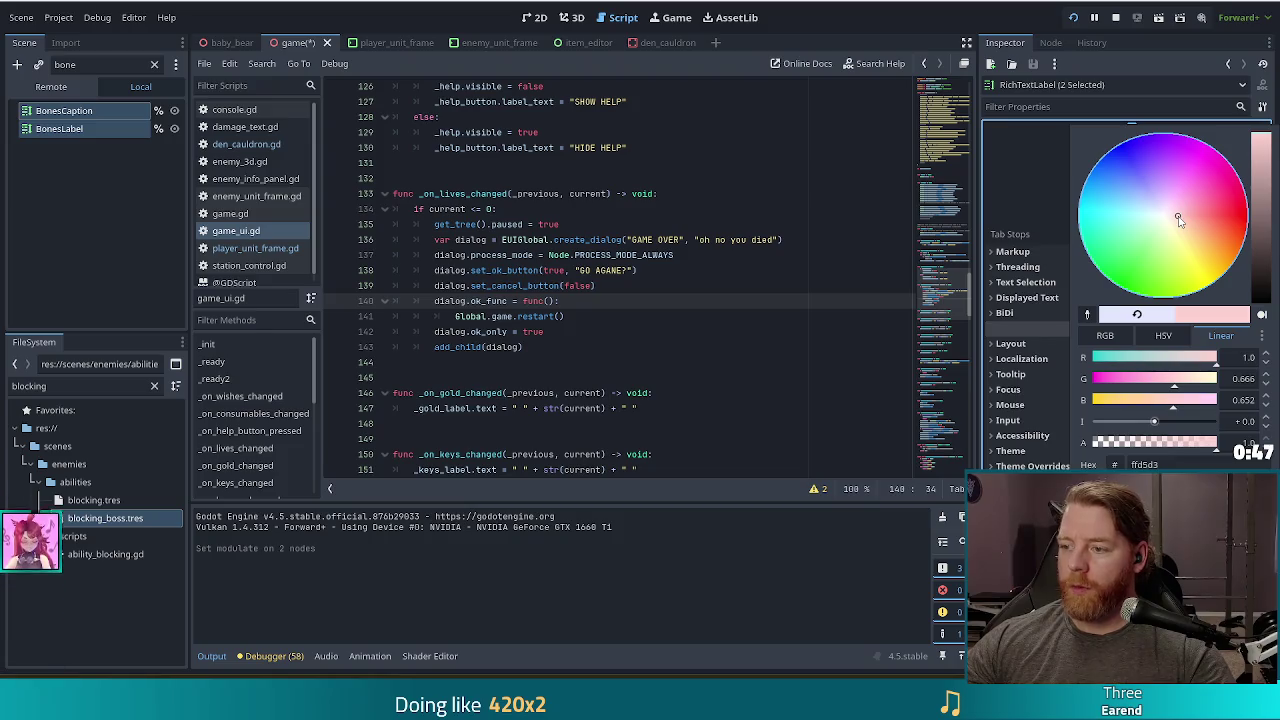
left_click(925, 413)
key("ctrl+s")
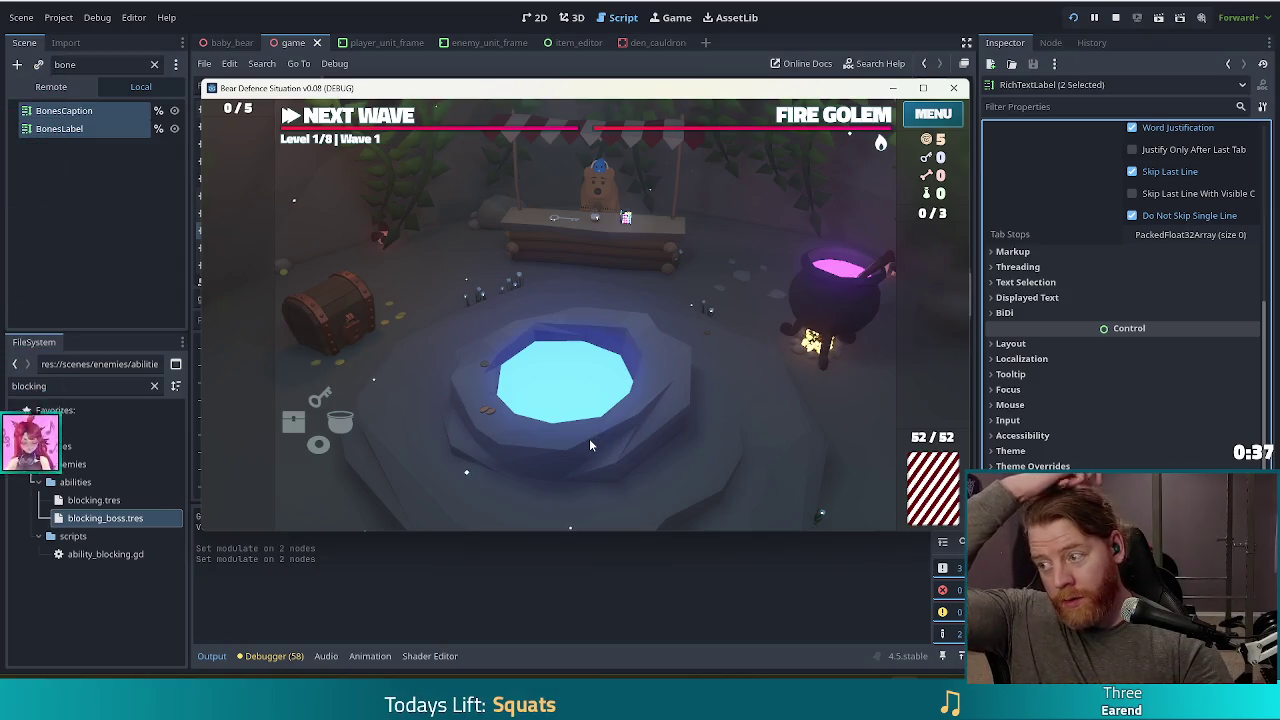
Open the Cauldron dialog in the running game, then go back to the editor's script view.
left_click(802, 318)
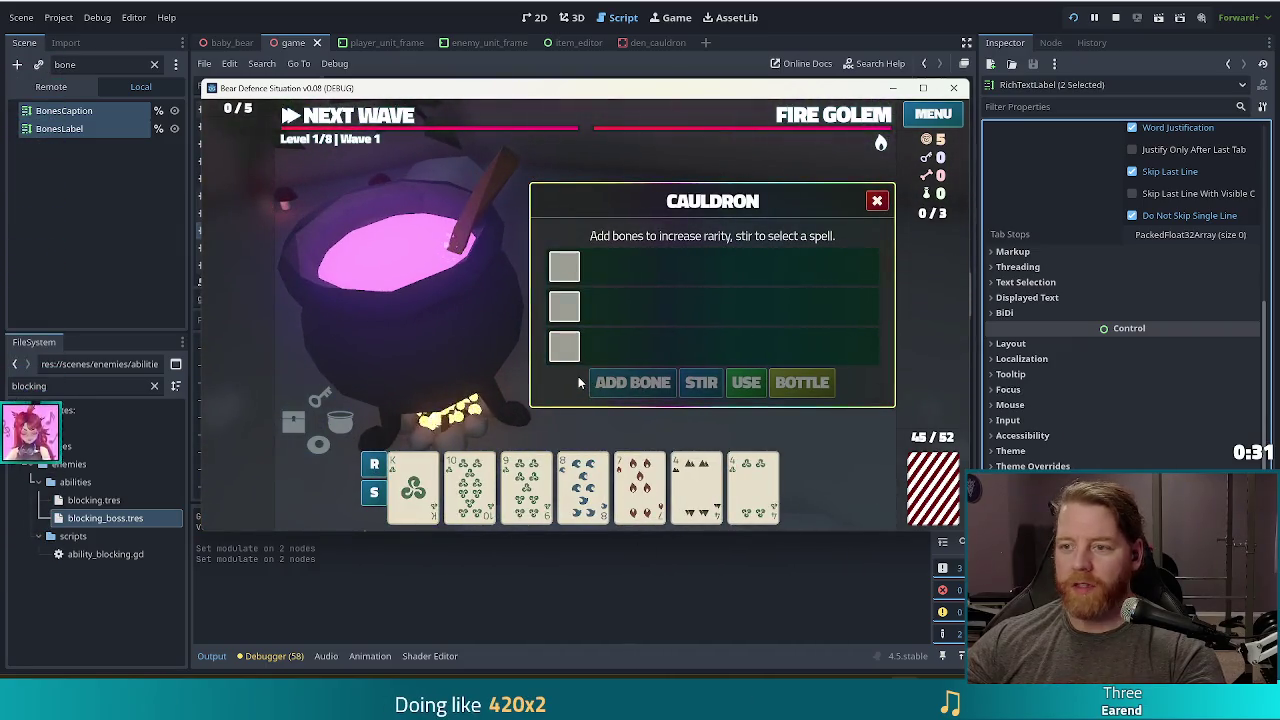
left_click(605, 20)
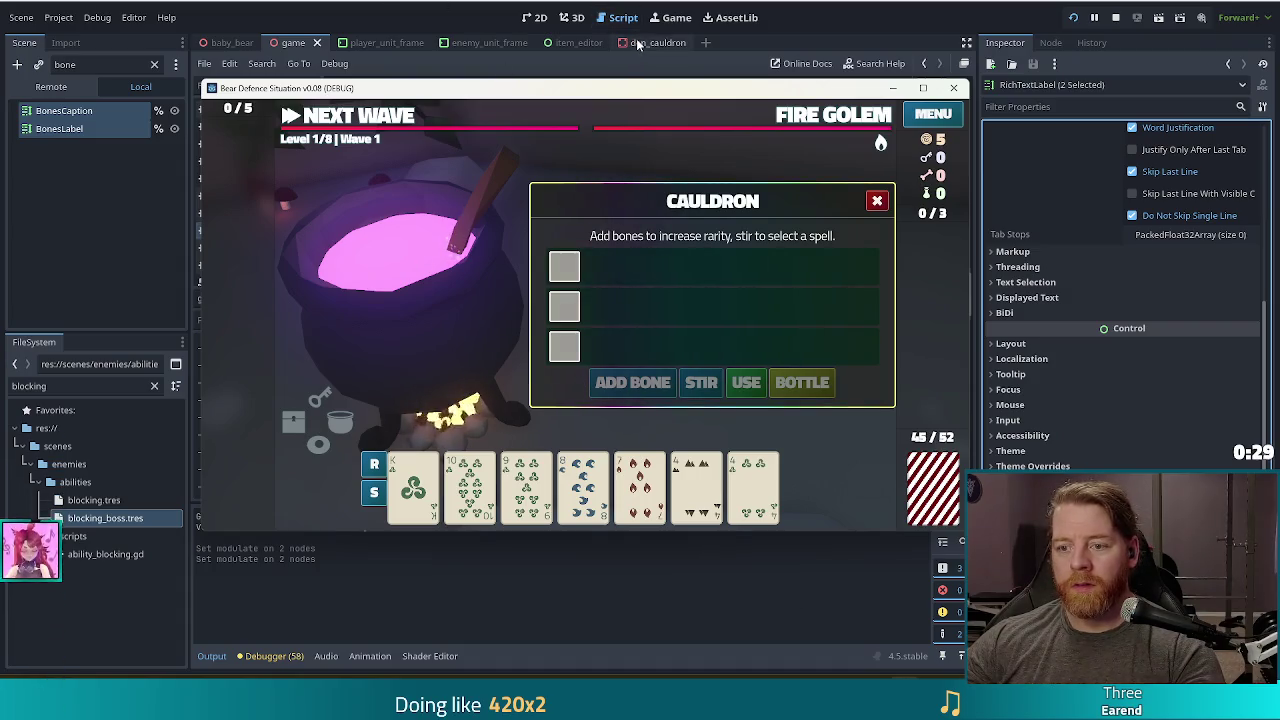
scroll(70, 290, "down", 2)
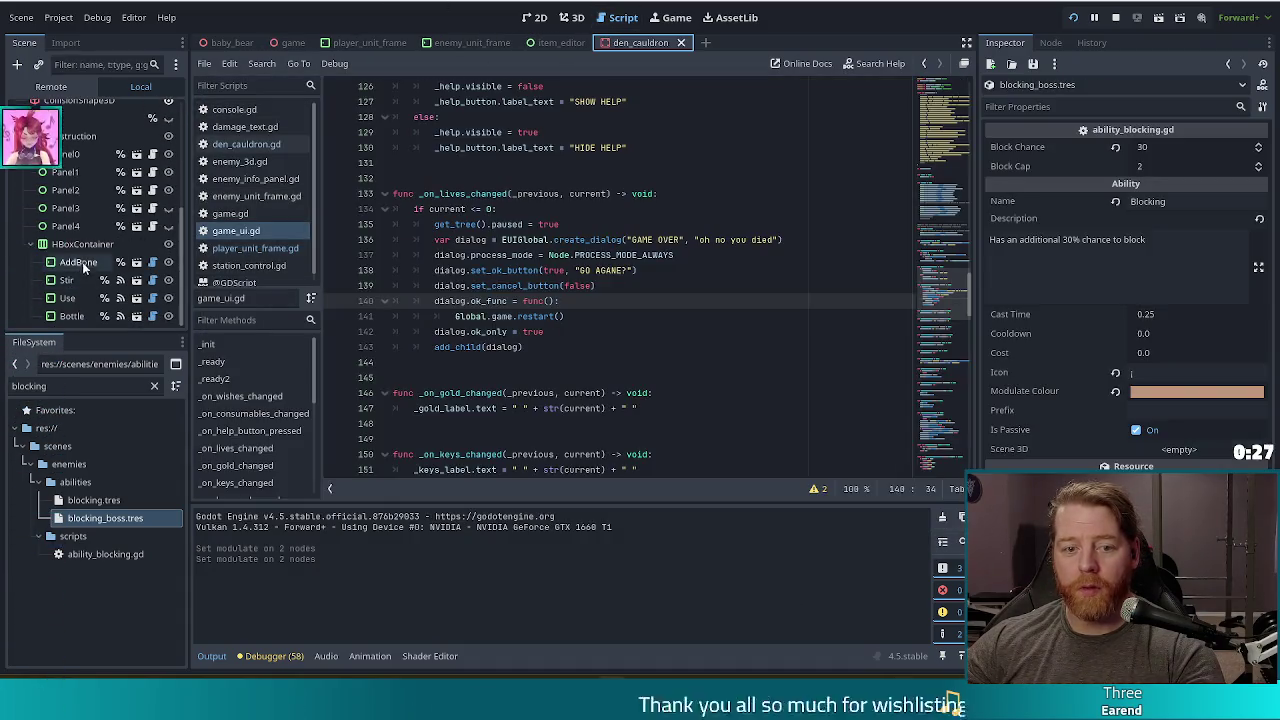
Change the AddBone button's Style from Positive to Negative and save the den_cauldron scene.
left_click(78, 262)
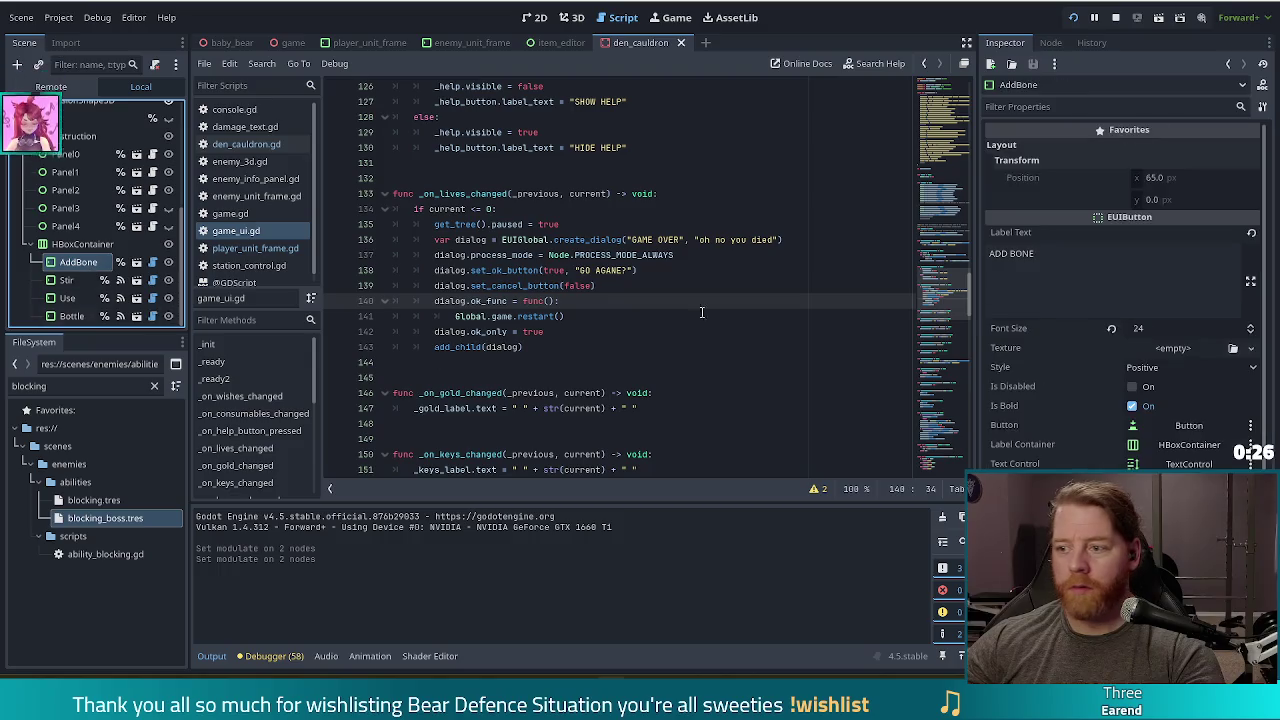
left_click(1188, 366)
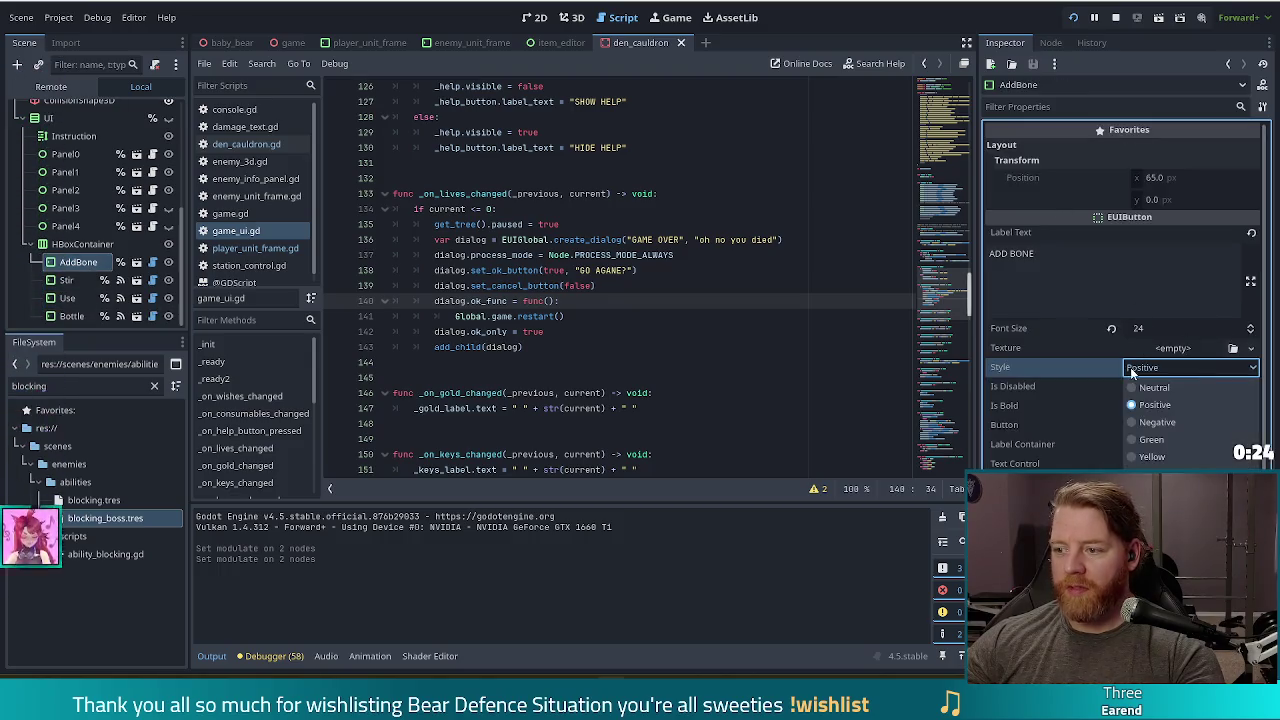
left_click(1156, 421)
key("ctrl+s")
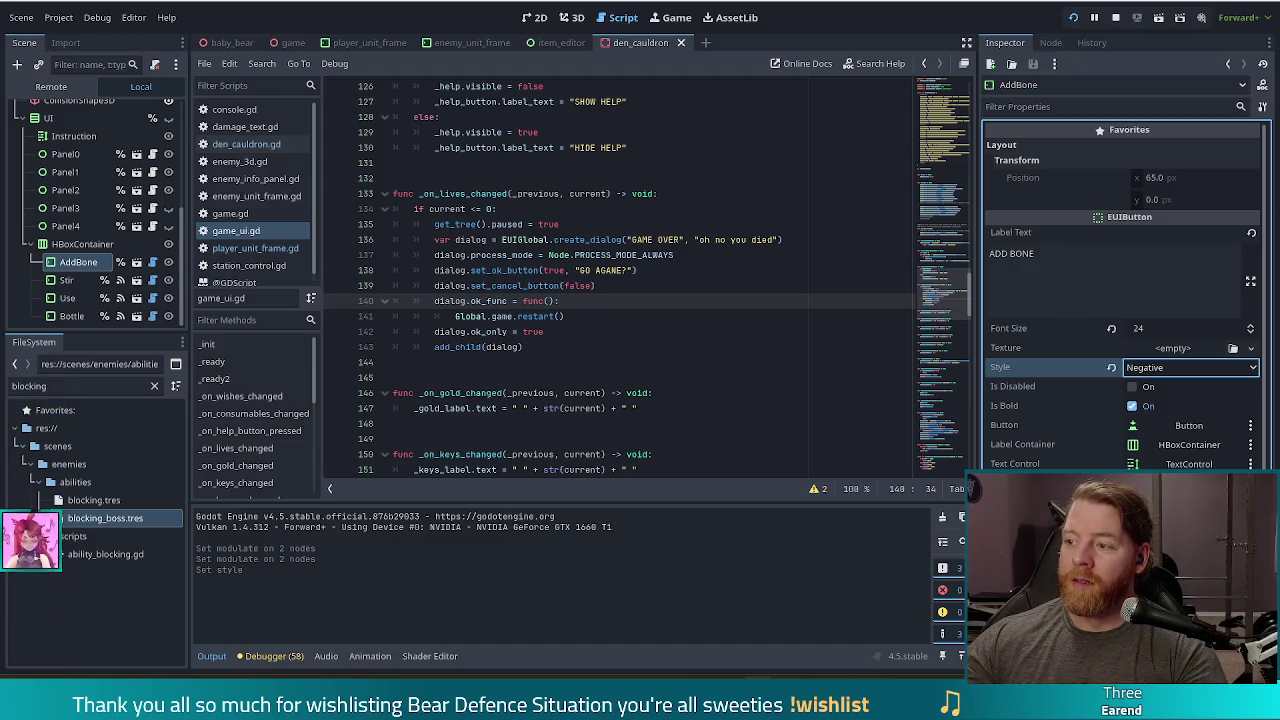
left_click(739, 285)
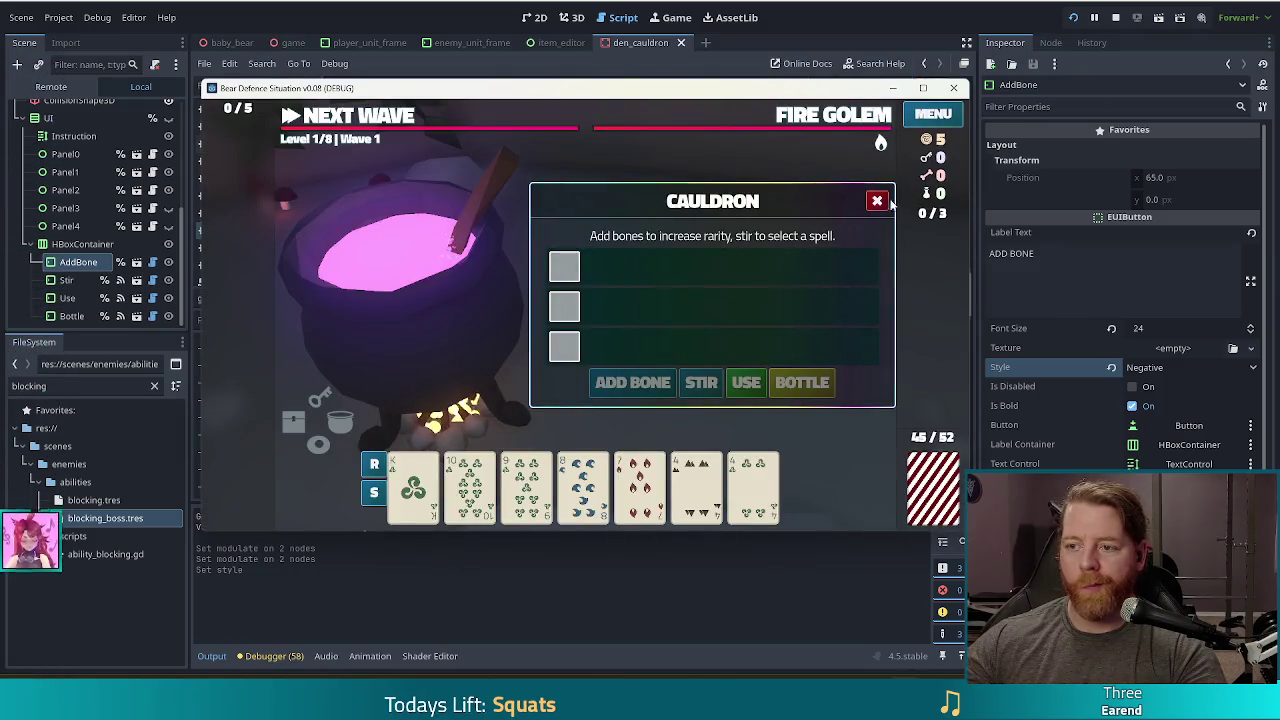
Relaunch, start a New Game, open the cauldron to confirm Add Bone is red, then stop.
left_click(880, 201)
left_click(845, 316)
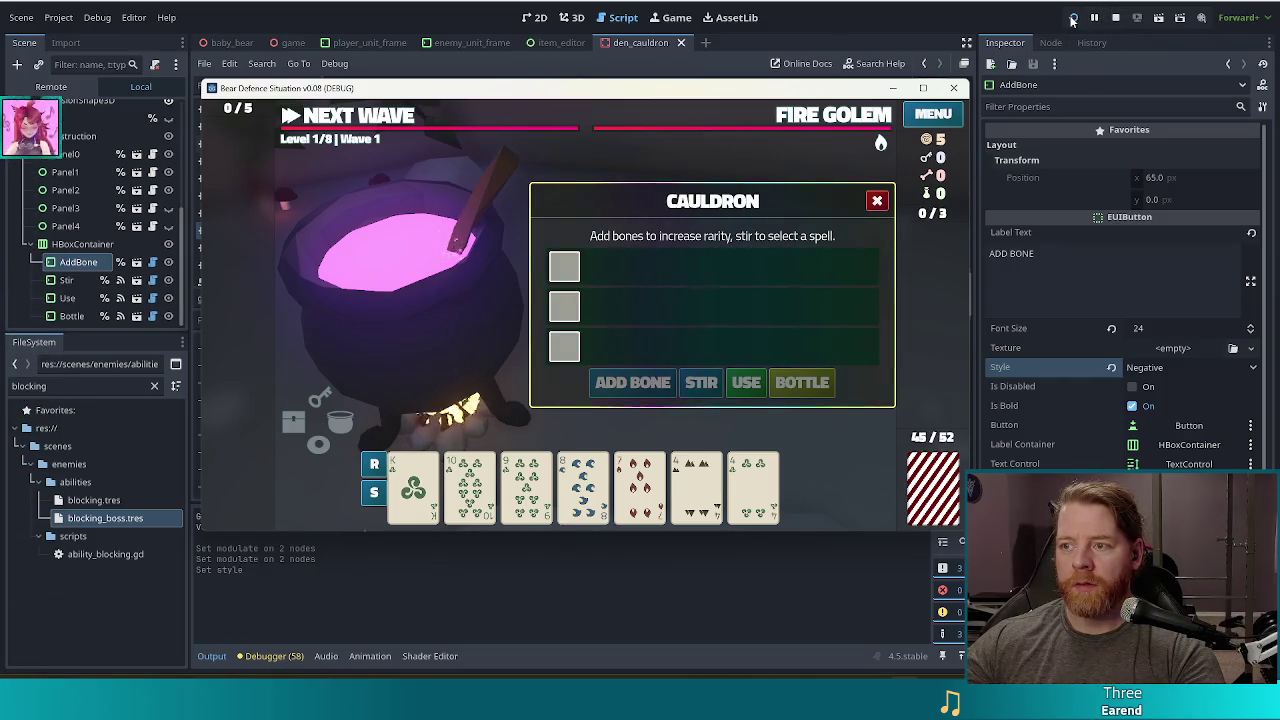
left_click(1116, 19)
key("F5")
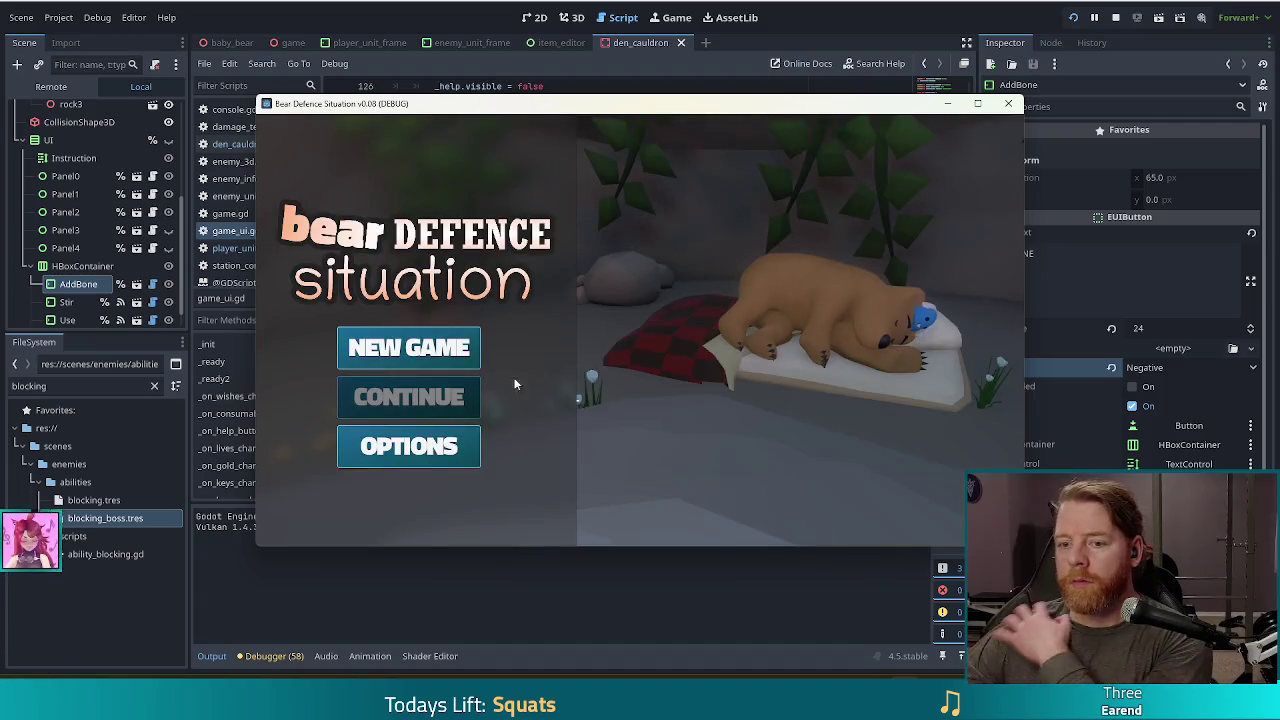
left_click(460, 348)
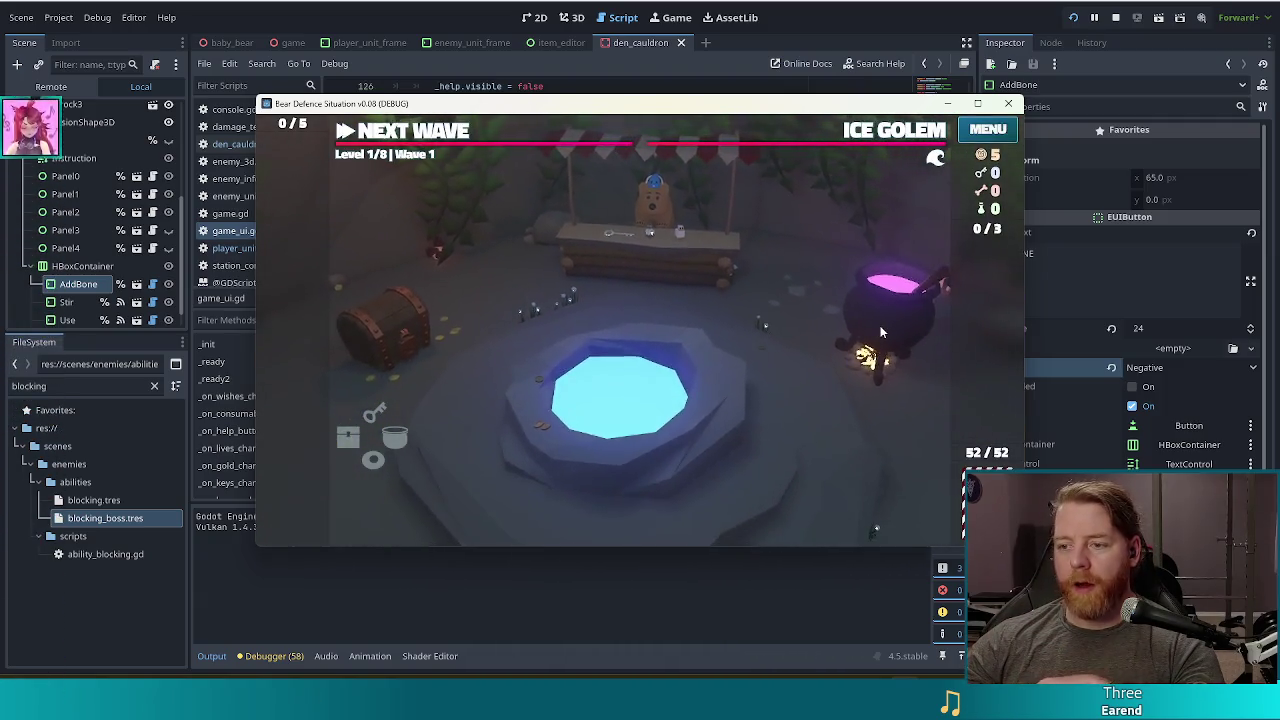
left_click(873, 328)
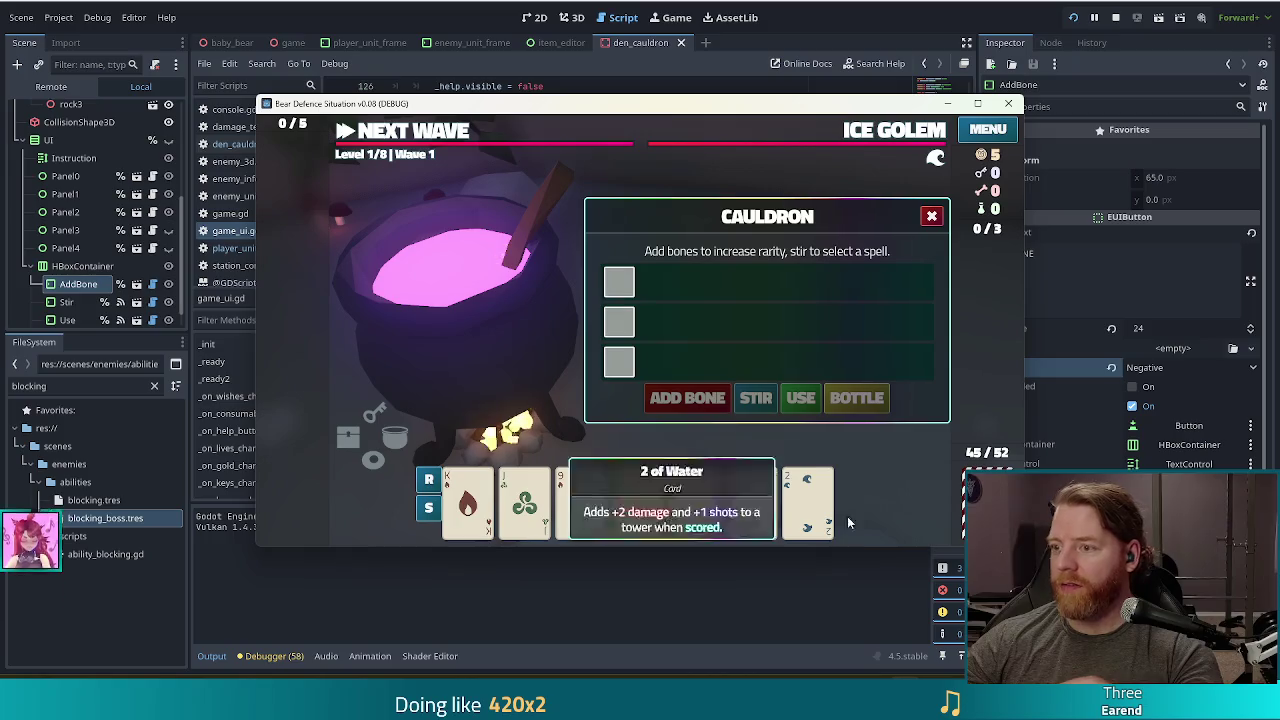
left_click(1115, 17)
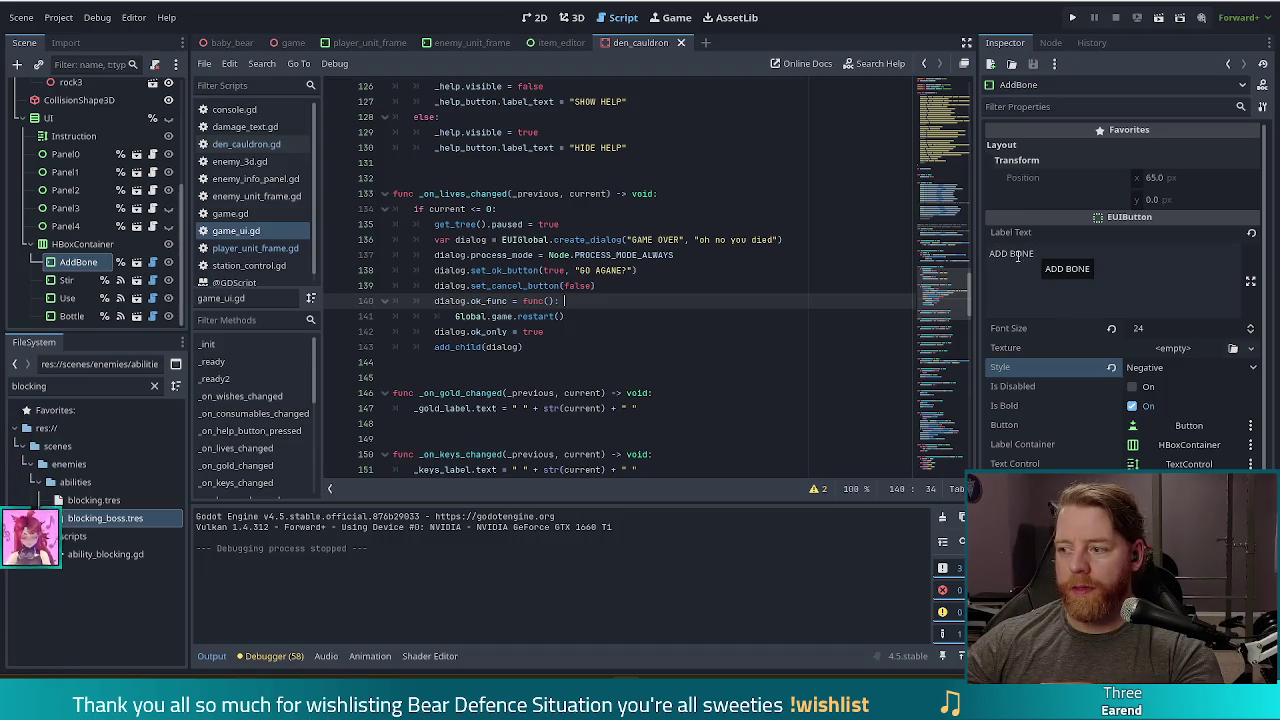
Set AddBone's Style to Green, then place the cursor at lines 136 and 139 of game_ui.gd.
left_click(1165, 365)
left_click(1152, 441)
left_click(790, 241)
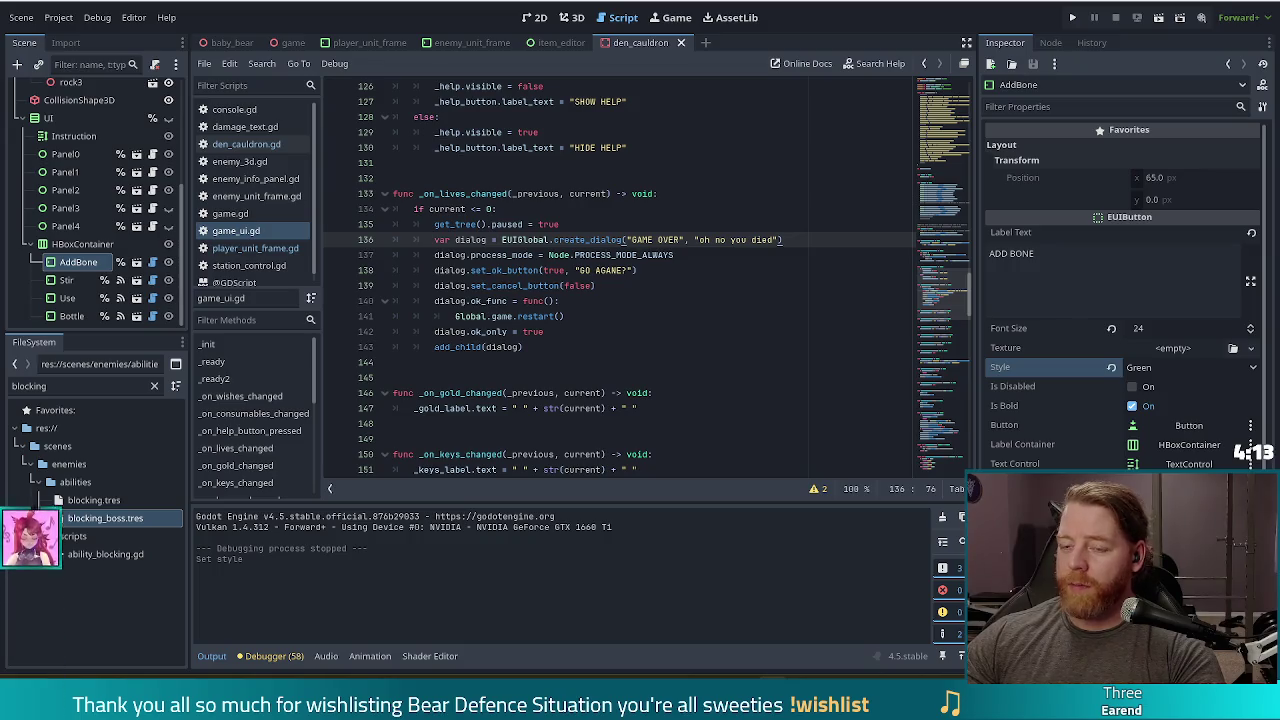
left_click(705, 285)
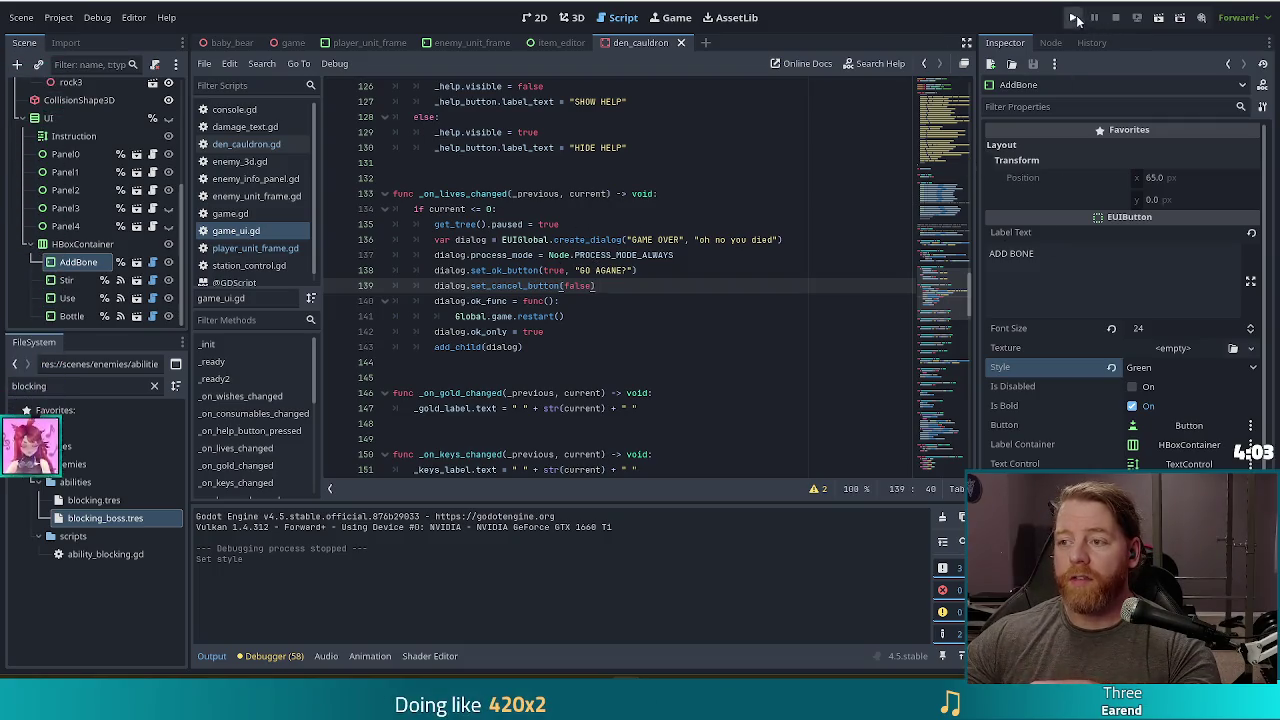
Run the game, start a New Game, and open the wishing well in the den.
left_click(1074, 18)
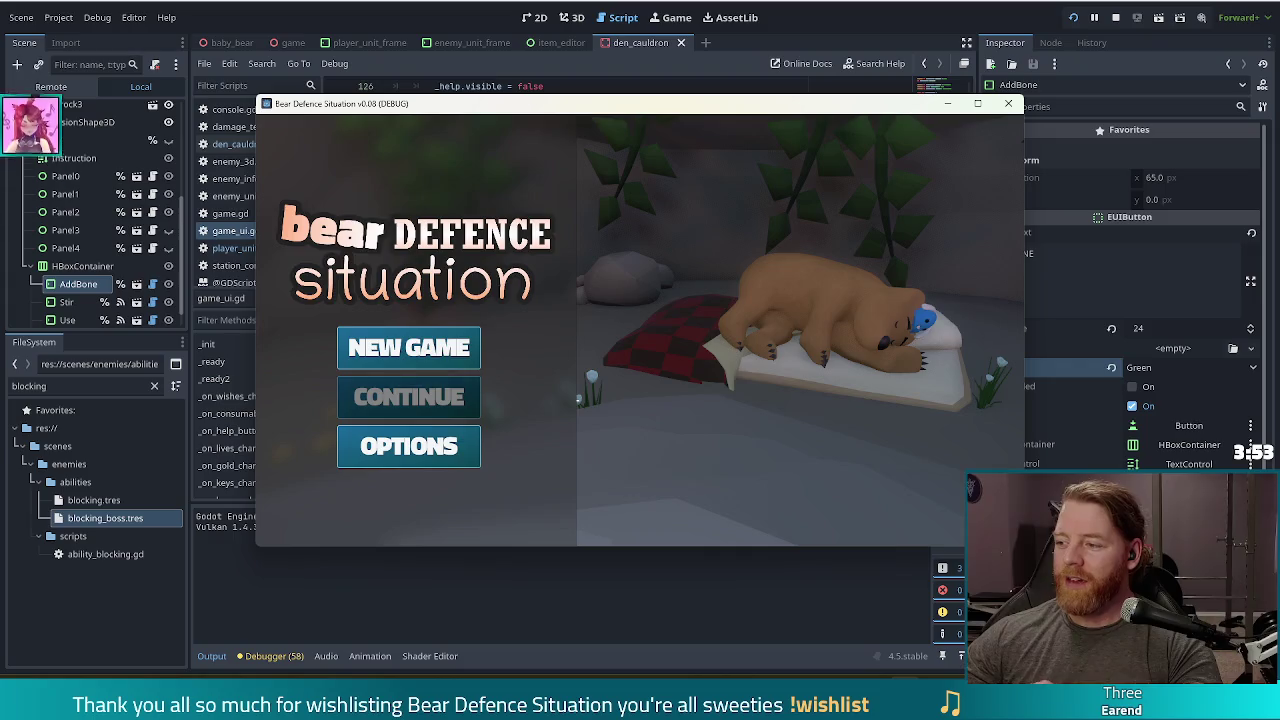
left_click(447, 349)
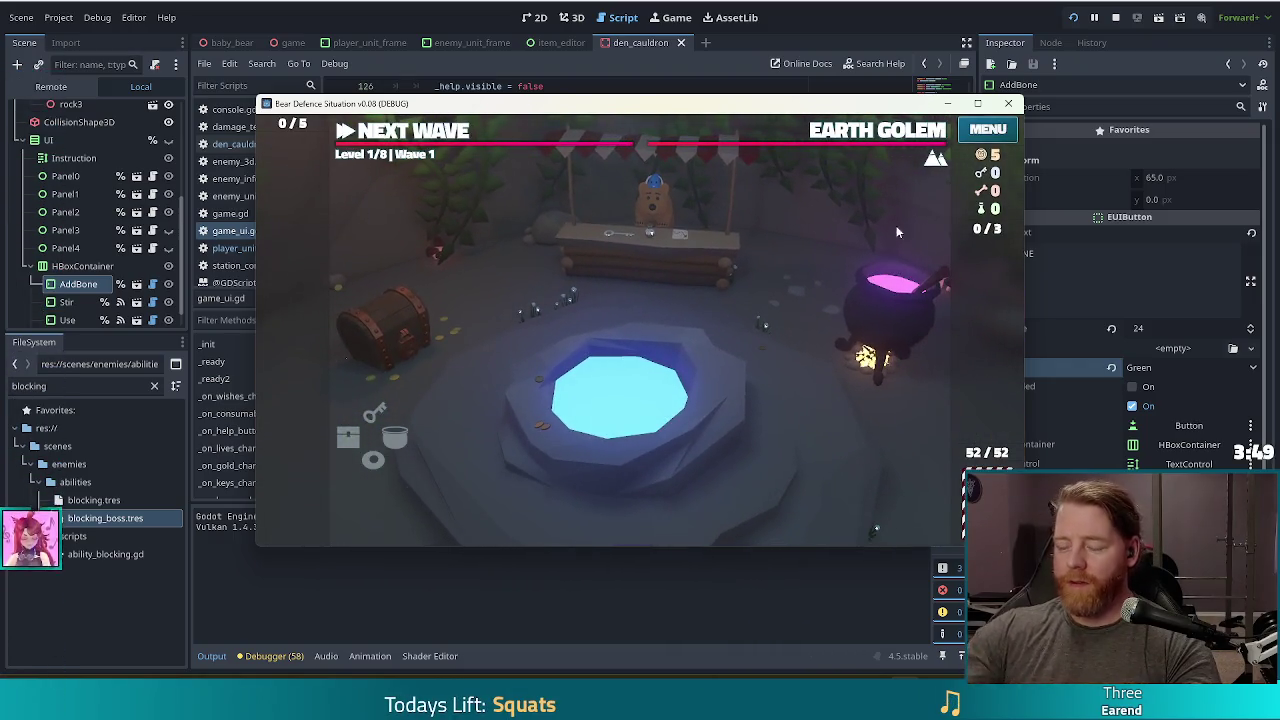
mouse_move(779, 112)
left_mouse_down()
mouse_move(729, 93)
mouse_move(725, 105)
left_mouse_up()
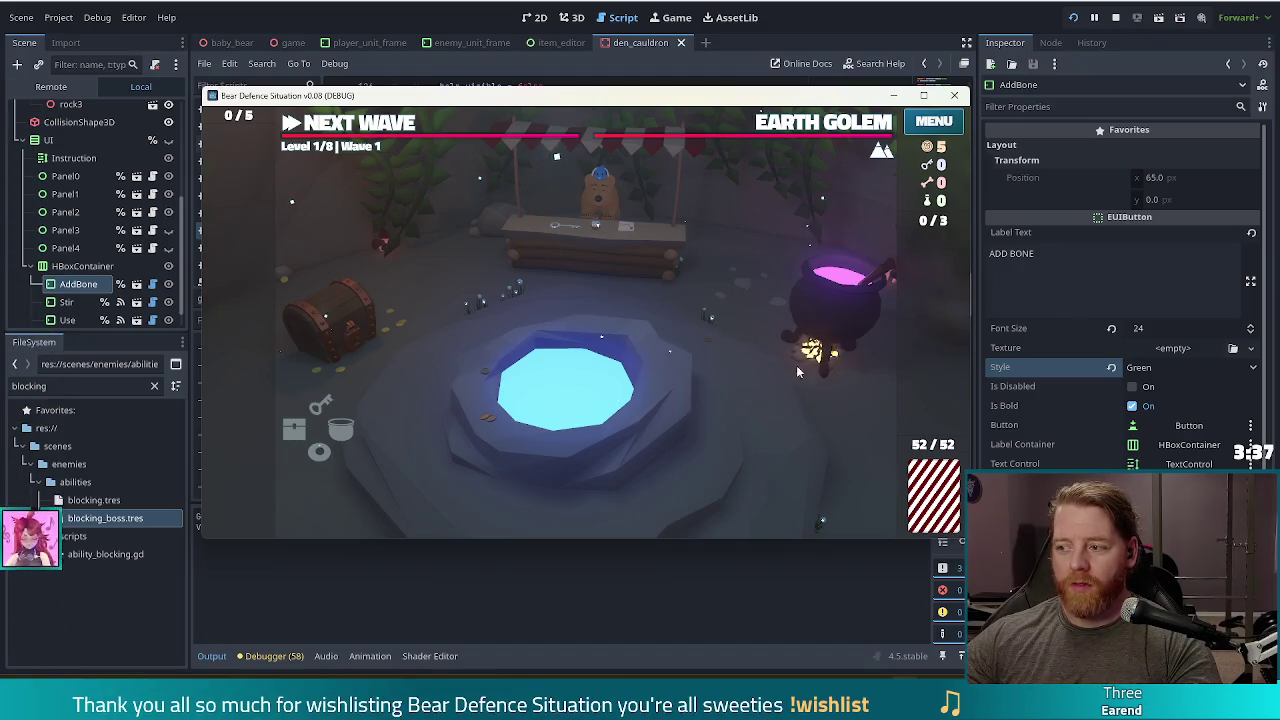
left_click(703, 438)
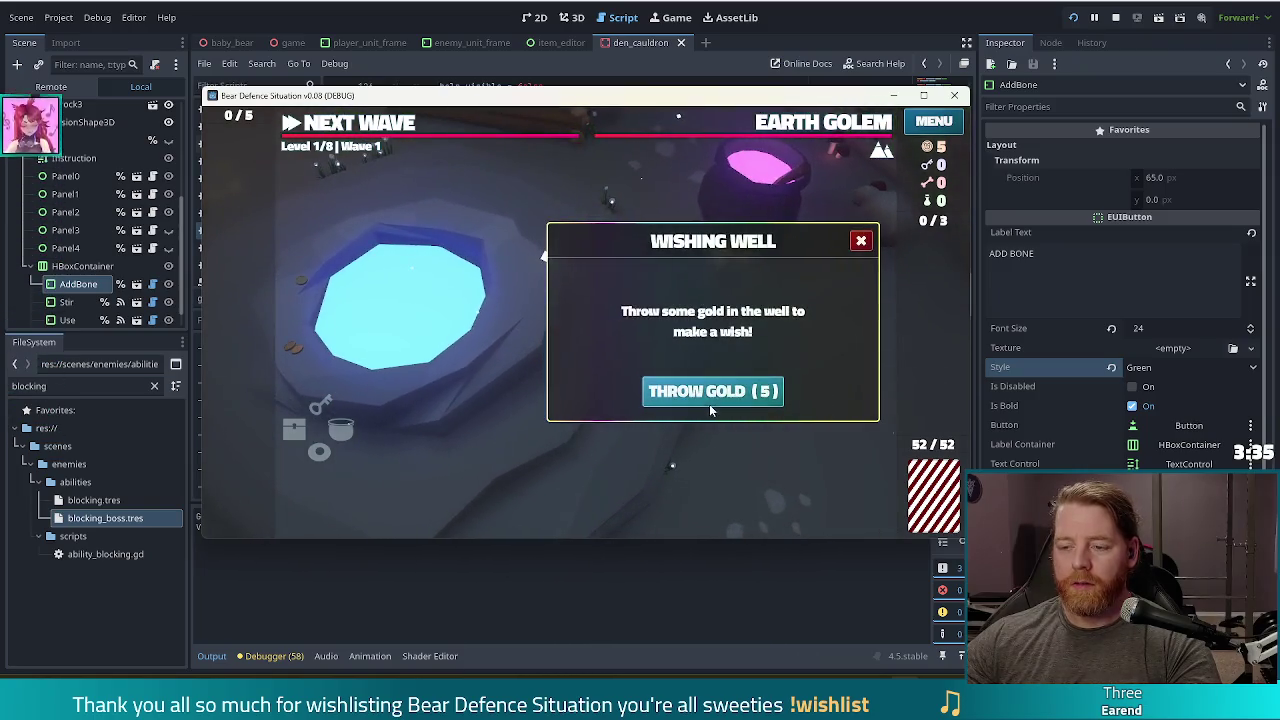
Throw 5 gold into the wishing well for the Heart of Frost wish, then go to the map.
left_click(702, 394)
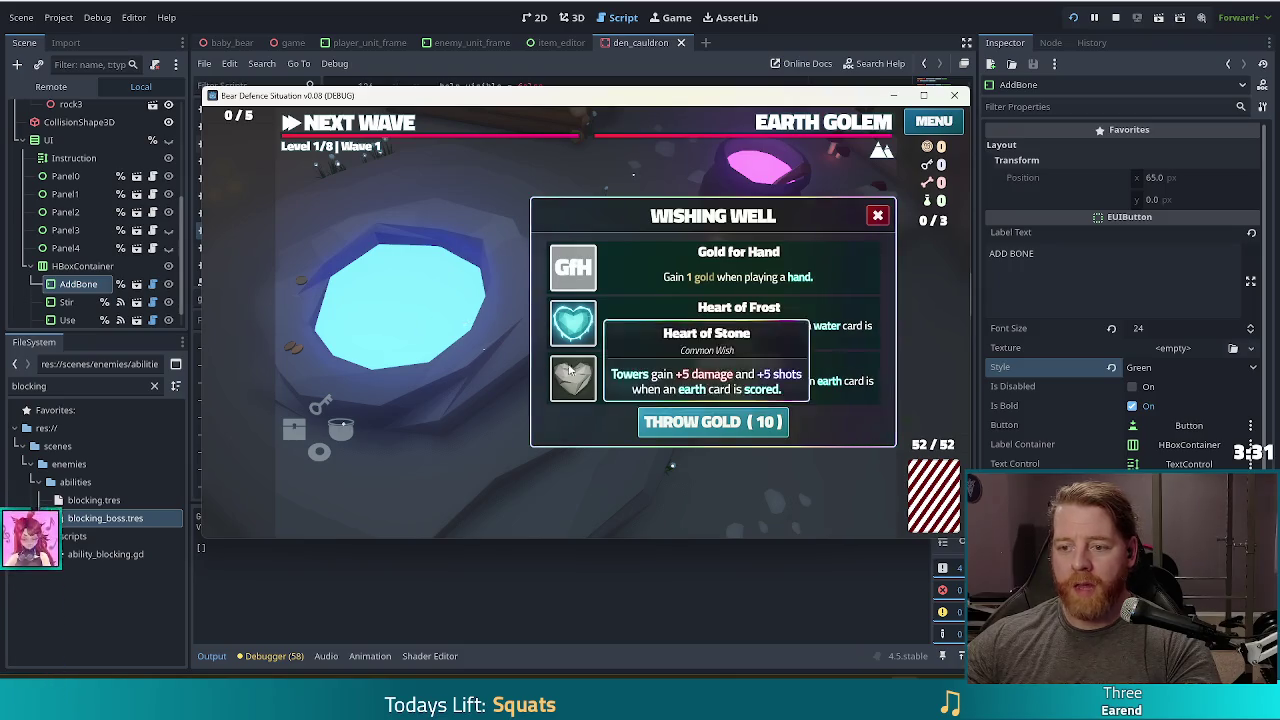
left_click(568, 324)
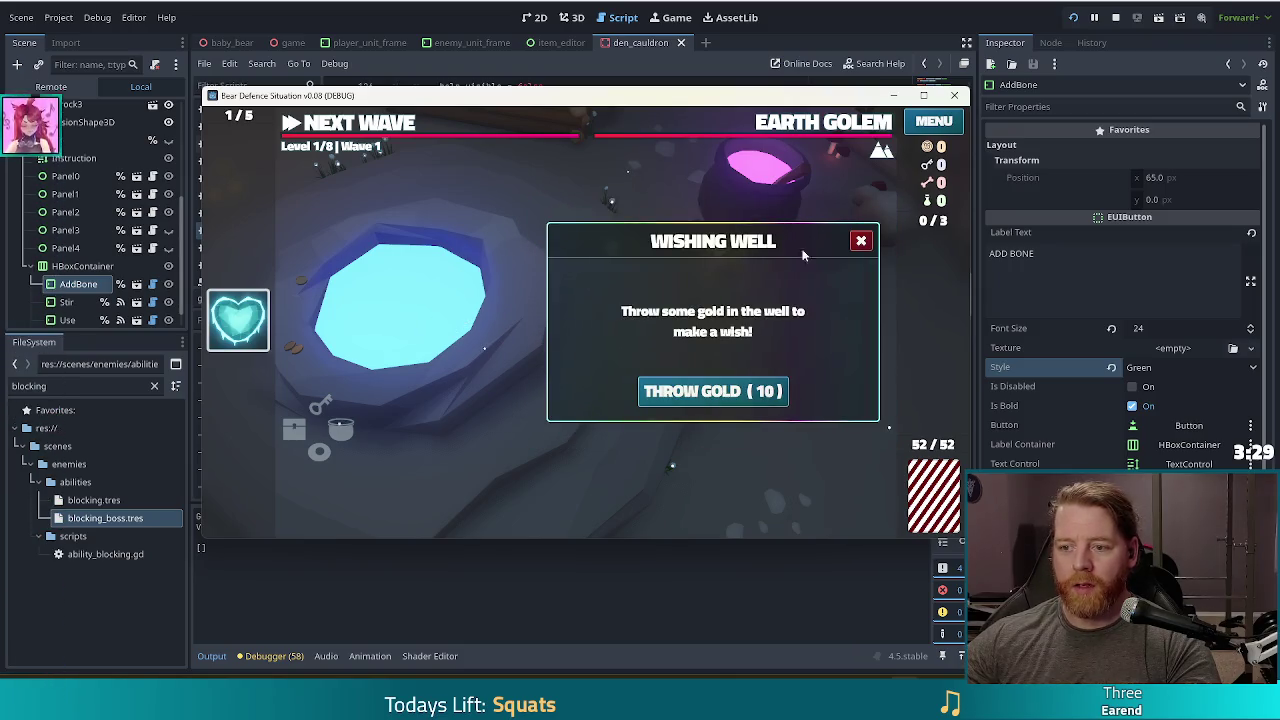
left_click(860, 240)
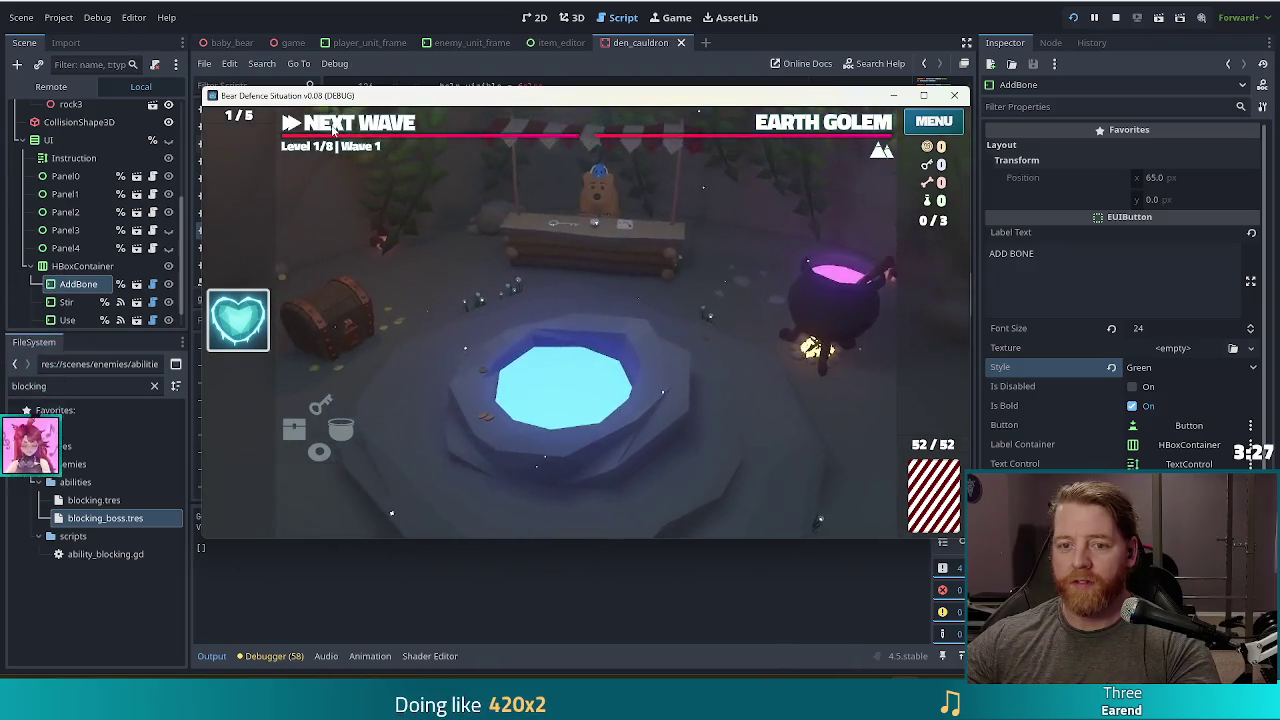
left_click(334, 127)
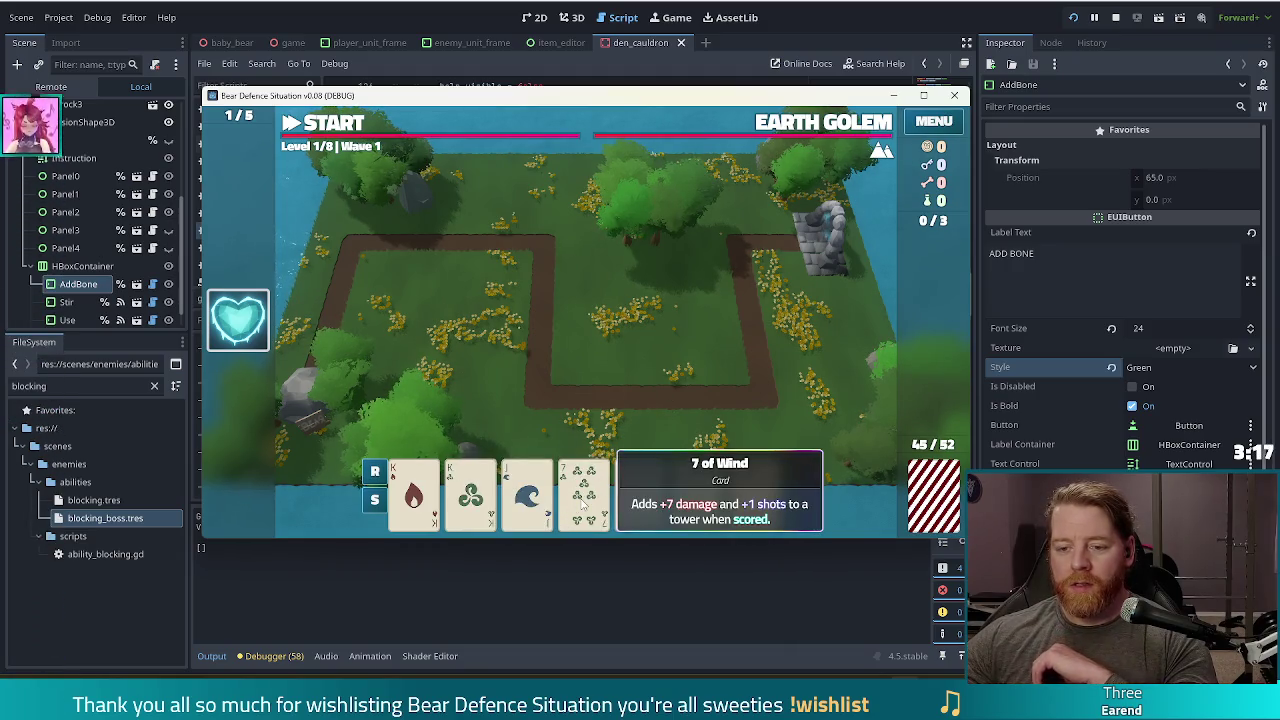
Discard, then play Kings and Jacks Two Pair as a ballista inside the path loop.
left_click(583, 505)
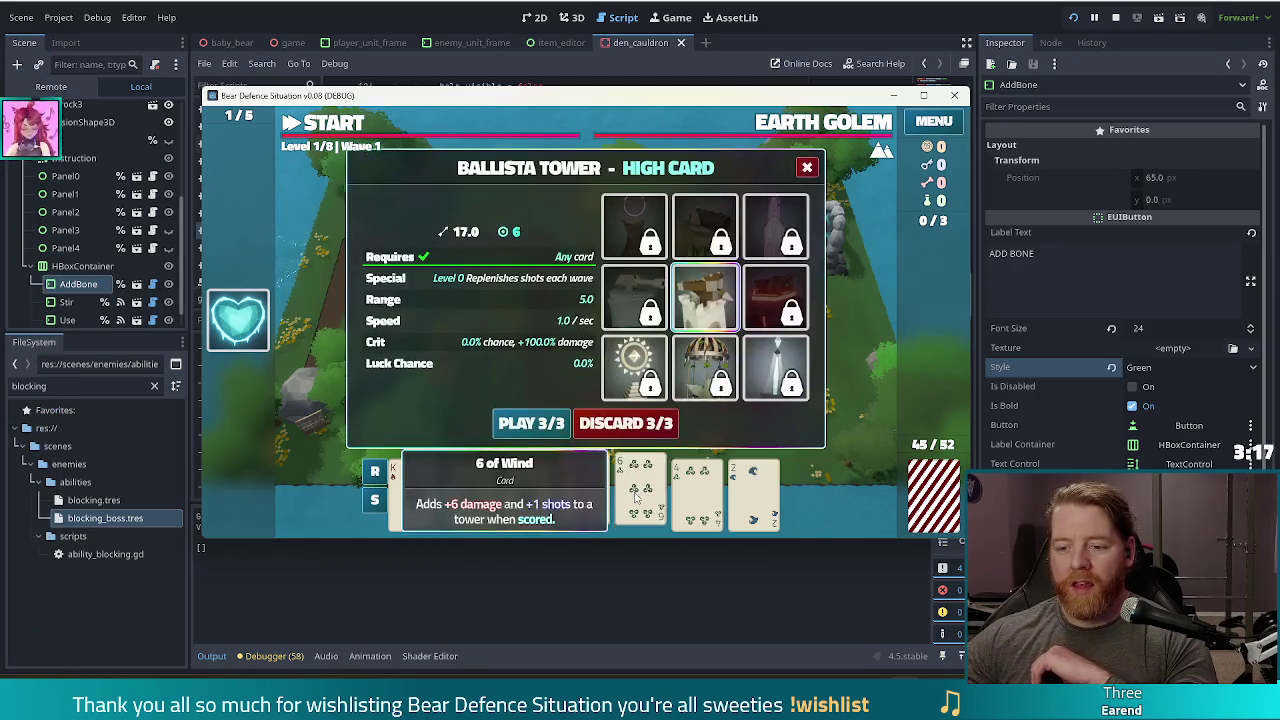
left_click(618, 425)
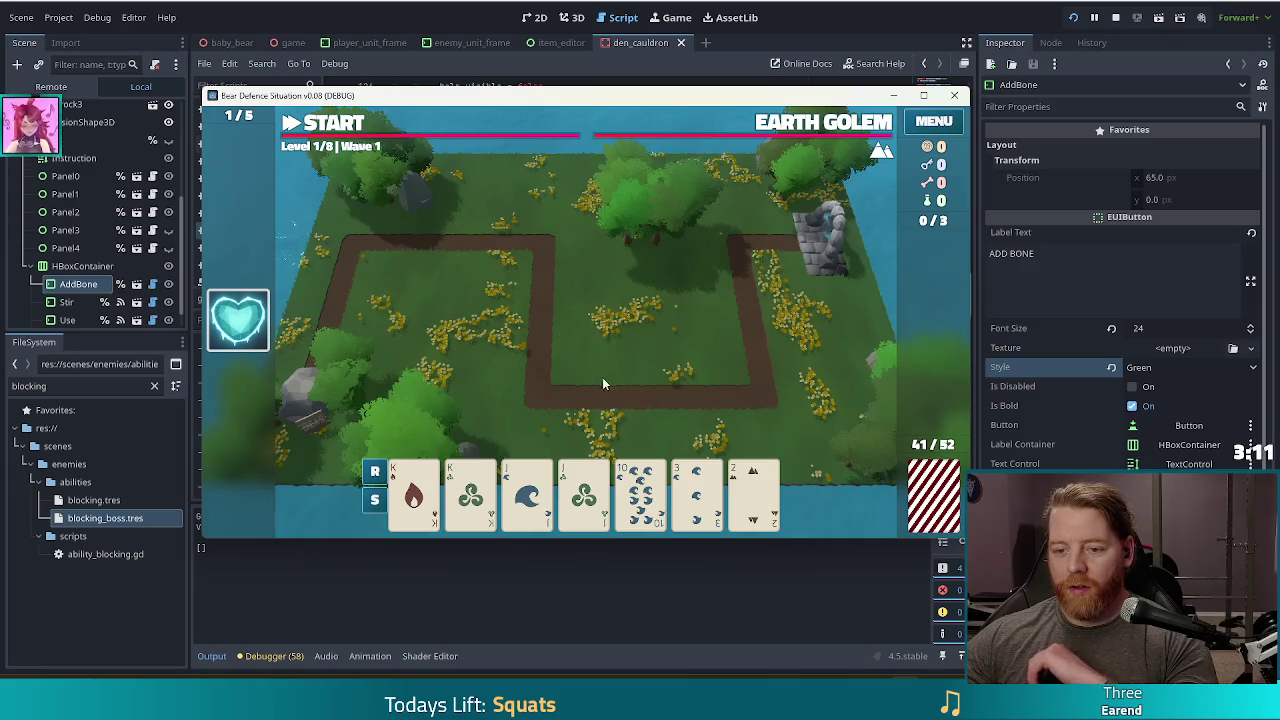
left_click(414, 495)
left_click(470, 495)
left_click(527, 495)
left_click(584, 495)
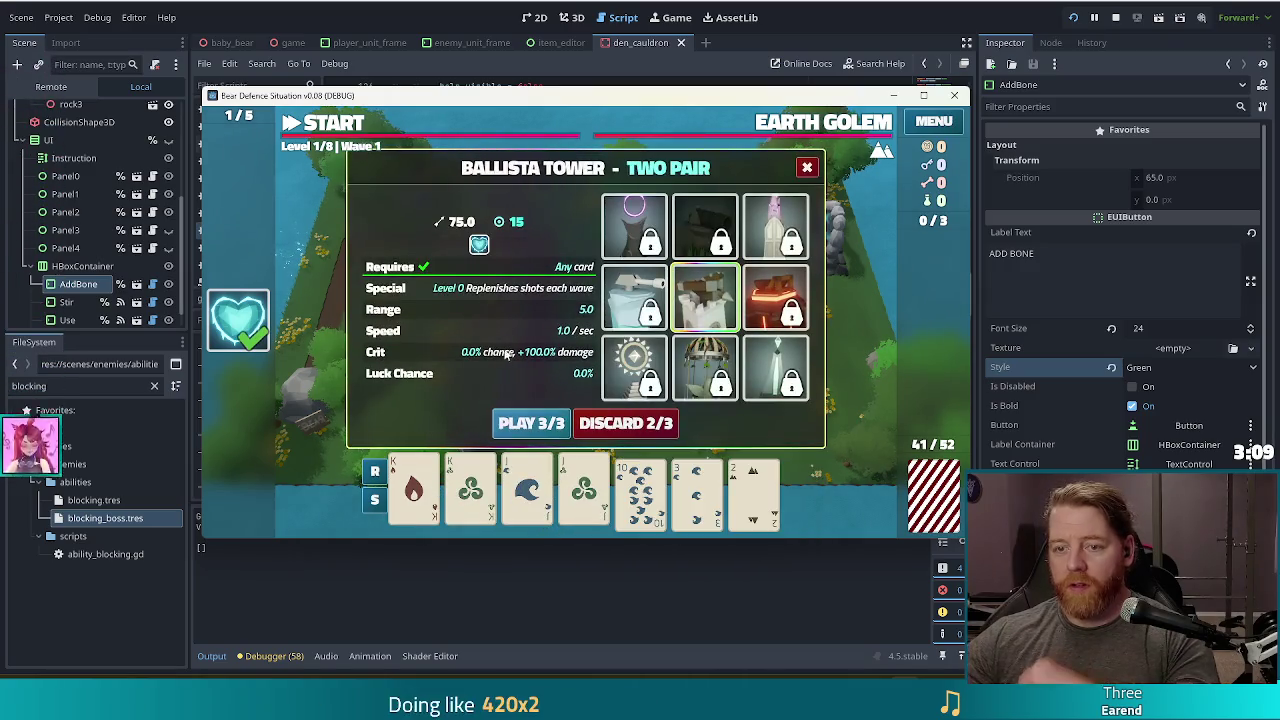
left_click(531, 423)
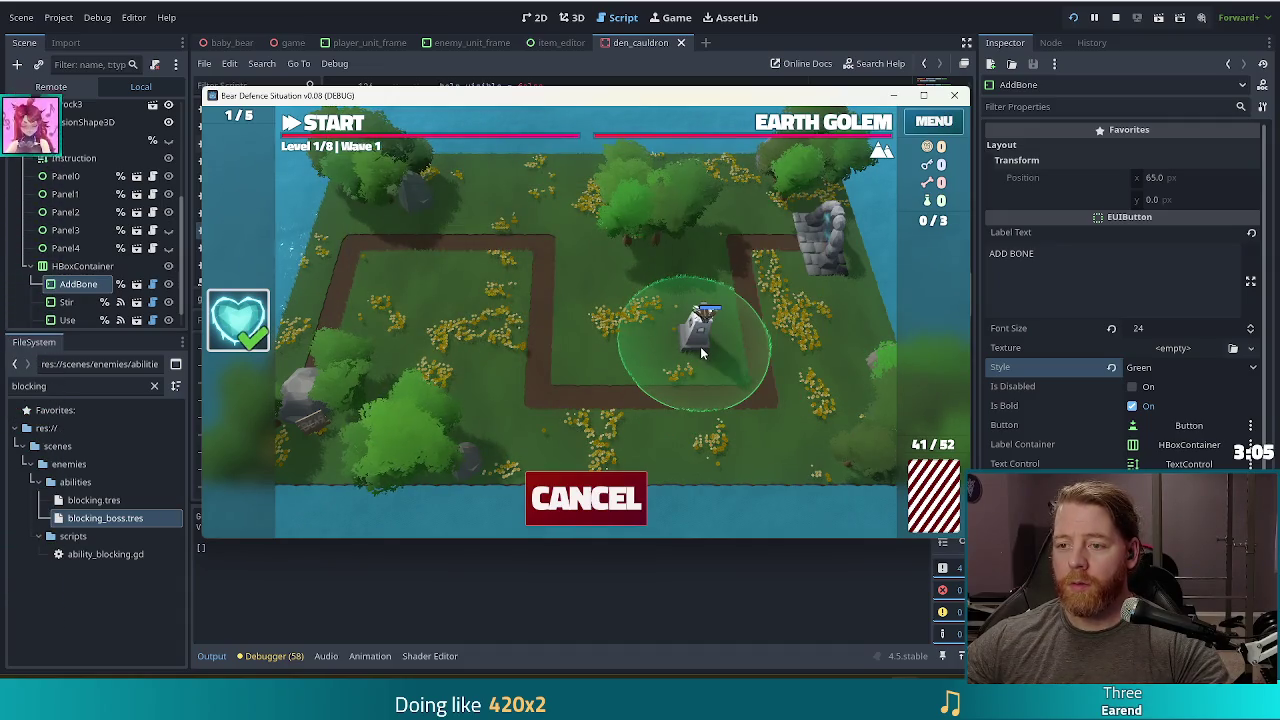
left_click(700, 346)
left_click(800, 123)
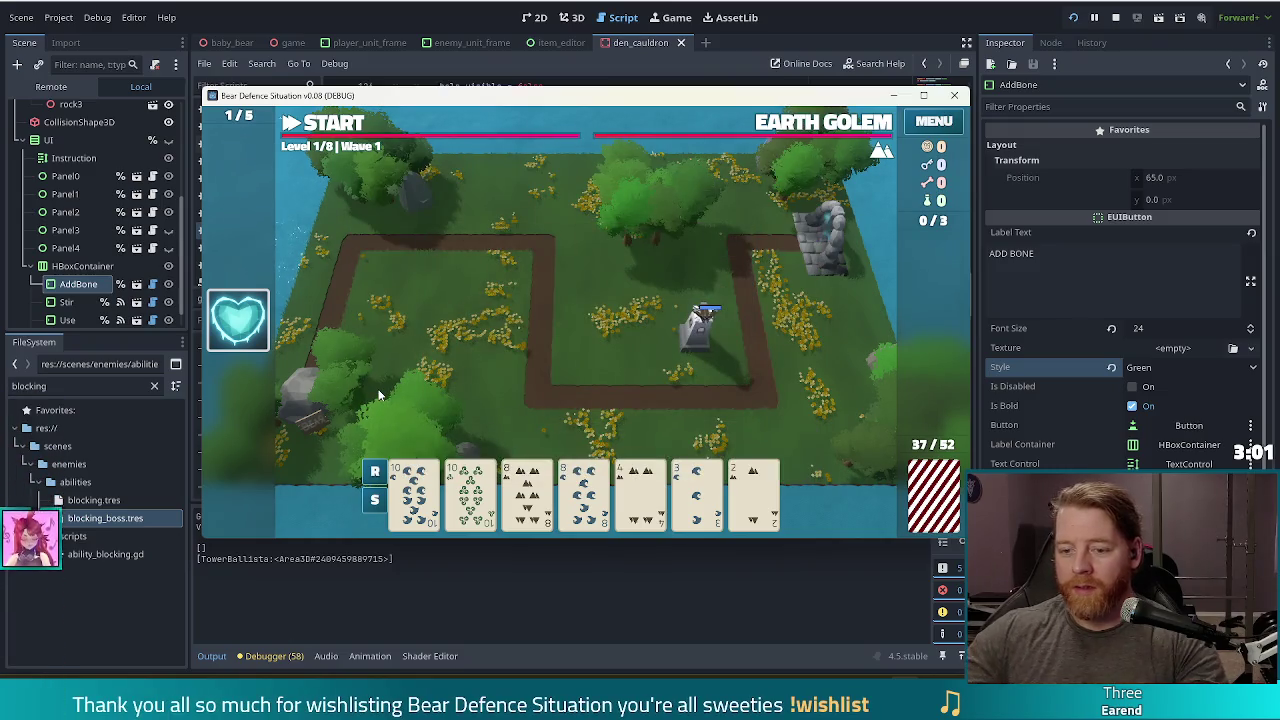
Play tens and eights Two Pair as a second ballista right of the path.
left_click(414, 490)
left_click(470, 490)
left_click(527, 490)
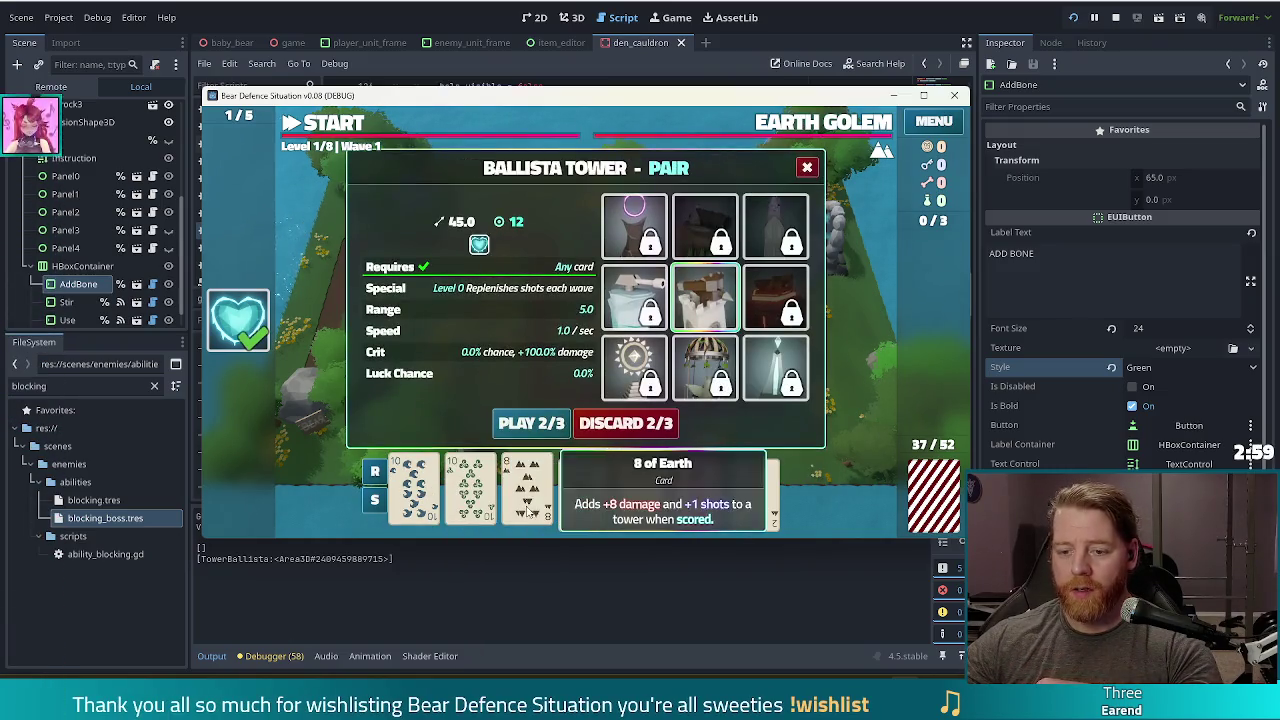
left_click(584, 490)
left_click(524, 427)
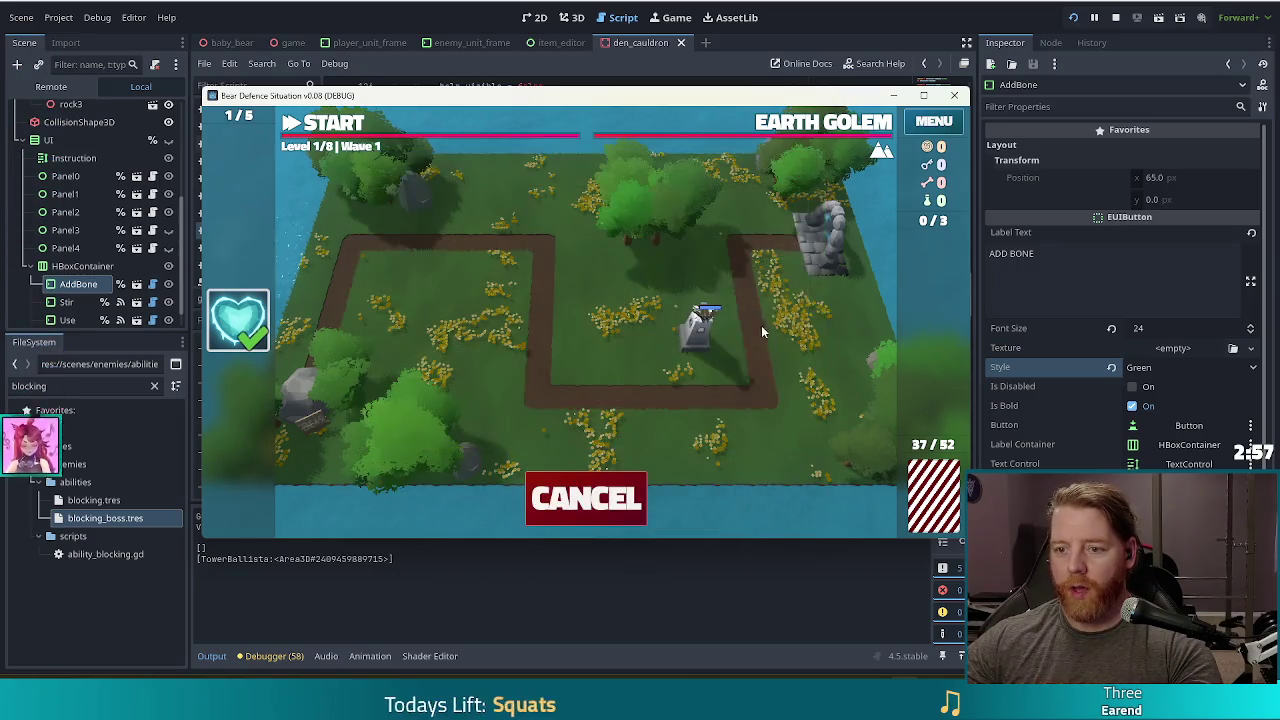
left_click(813, 337)
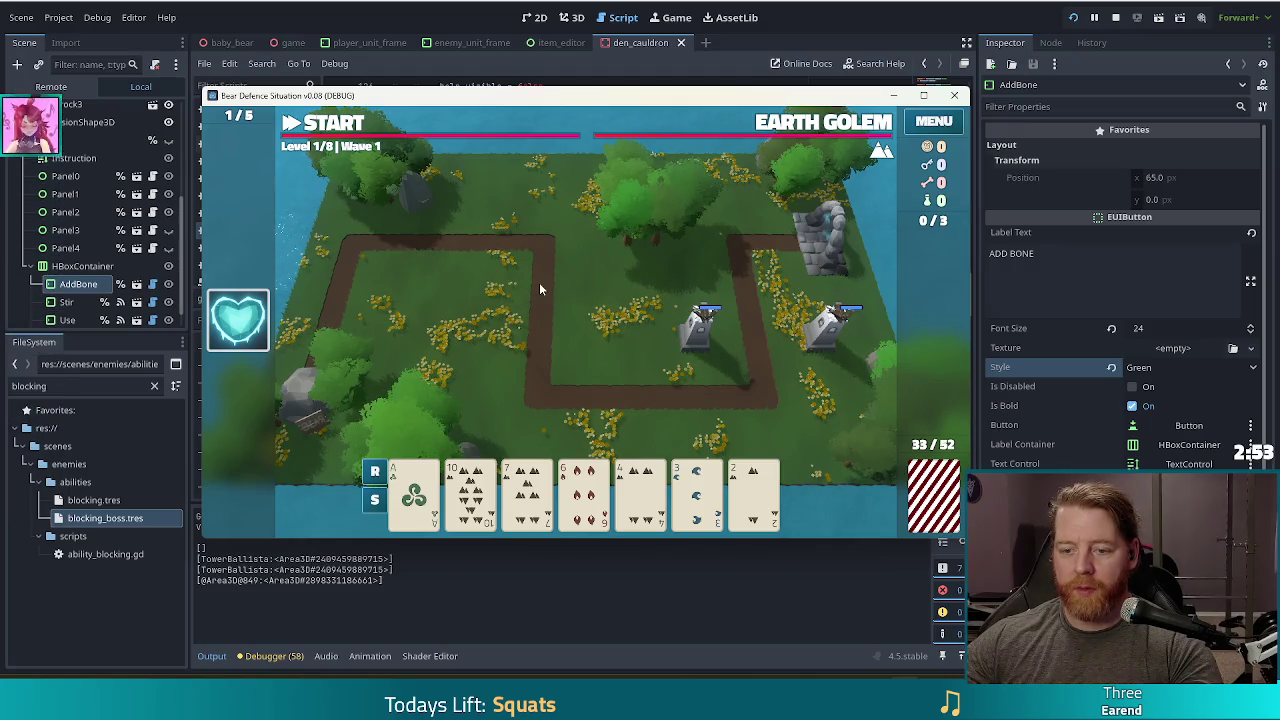
Discard twice, then play a three of a kind as a ballista beside the path.
left_click(527, 490)
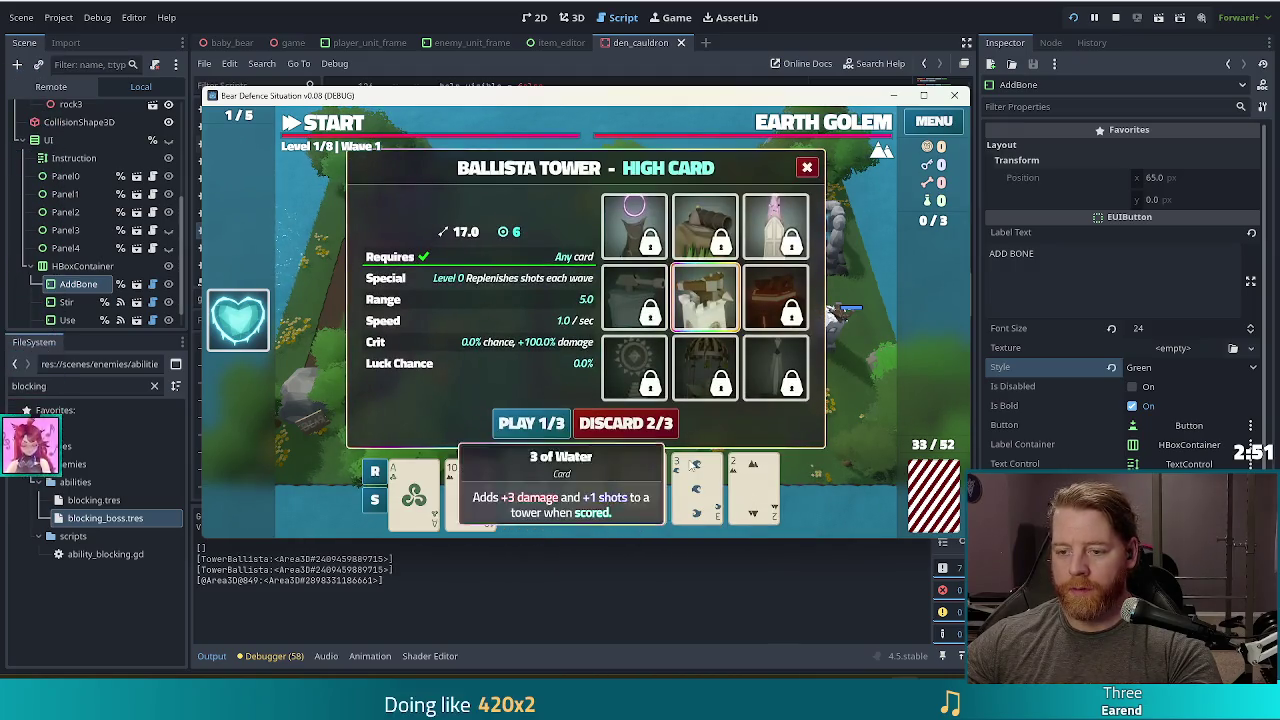
left_click(649, 423)
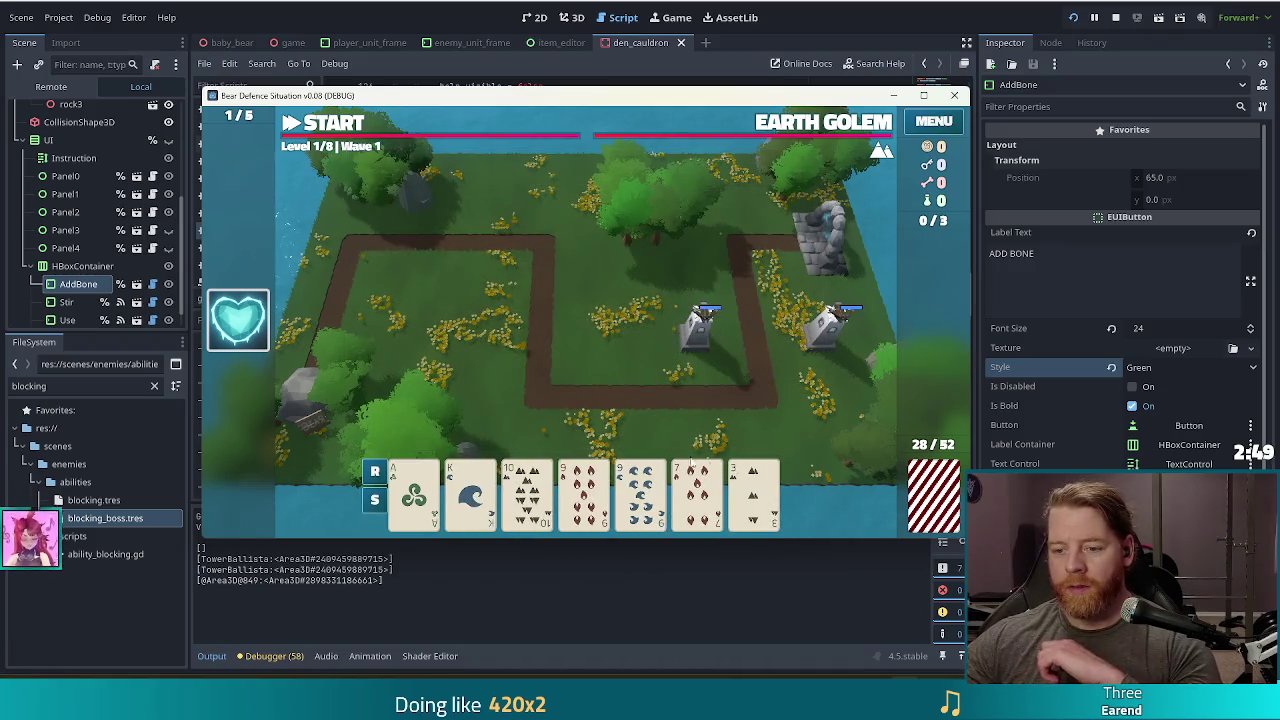
left_click(657, 376)
left_click(650, 425)
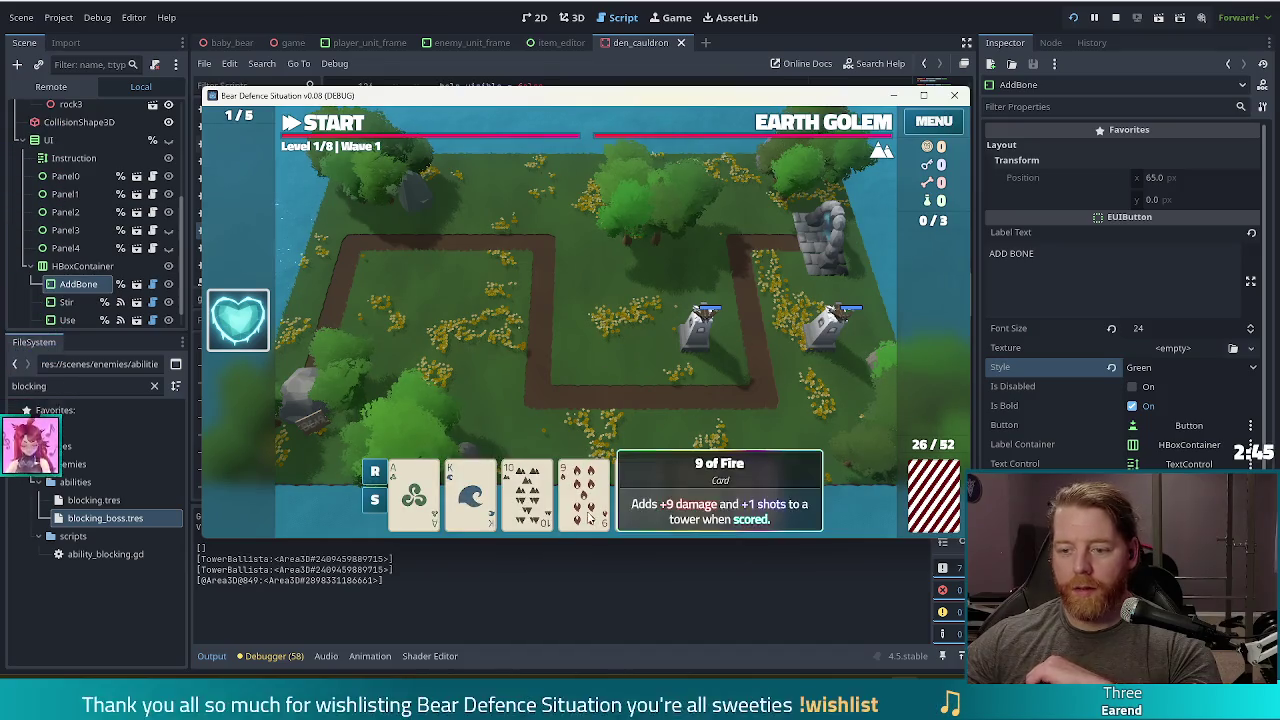
left_click(634, 412)
left_click(789, 502)
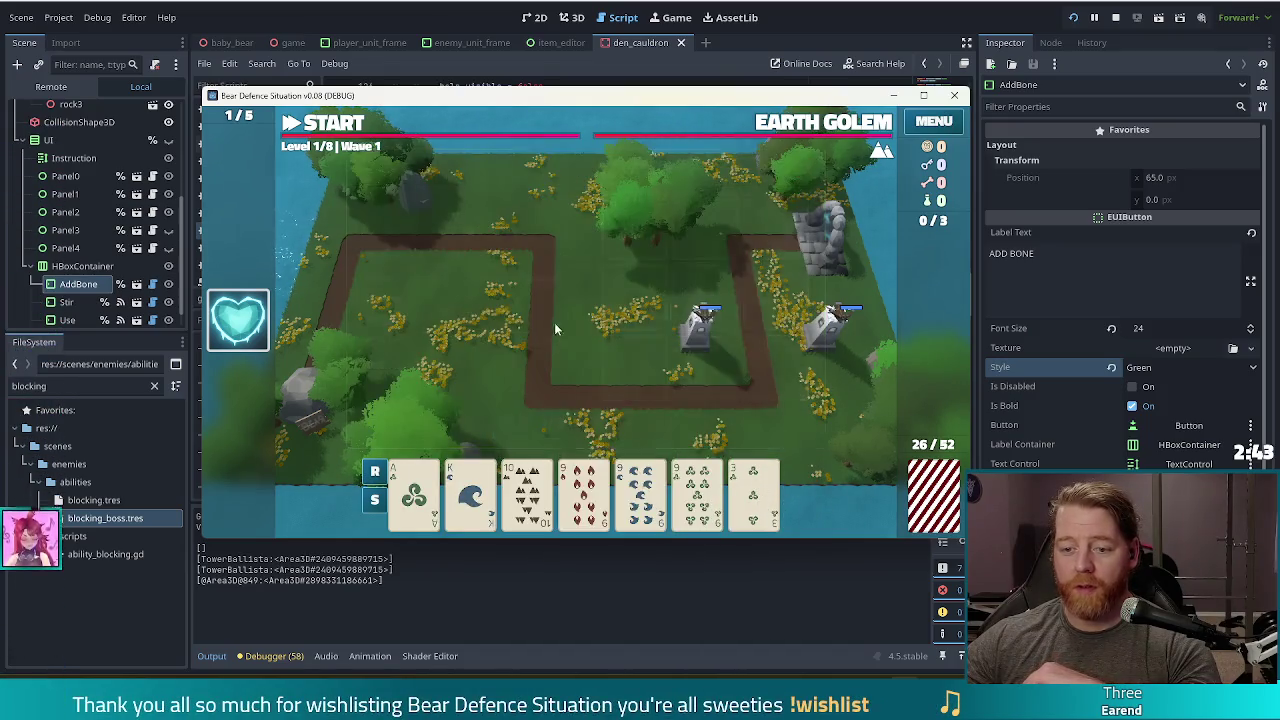
left_click(557, 323)
left_click(640, 495)
left_click(697, 495)
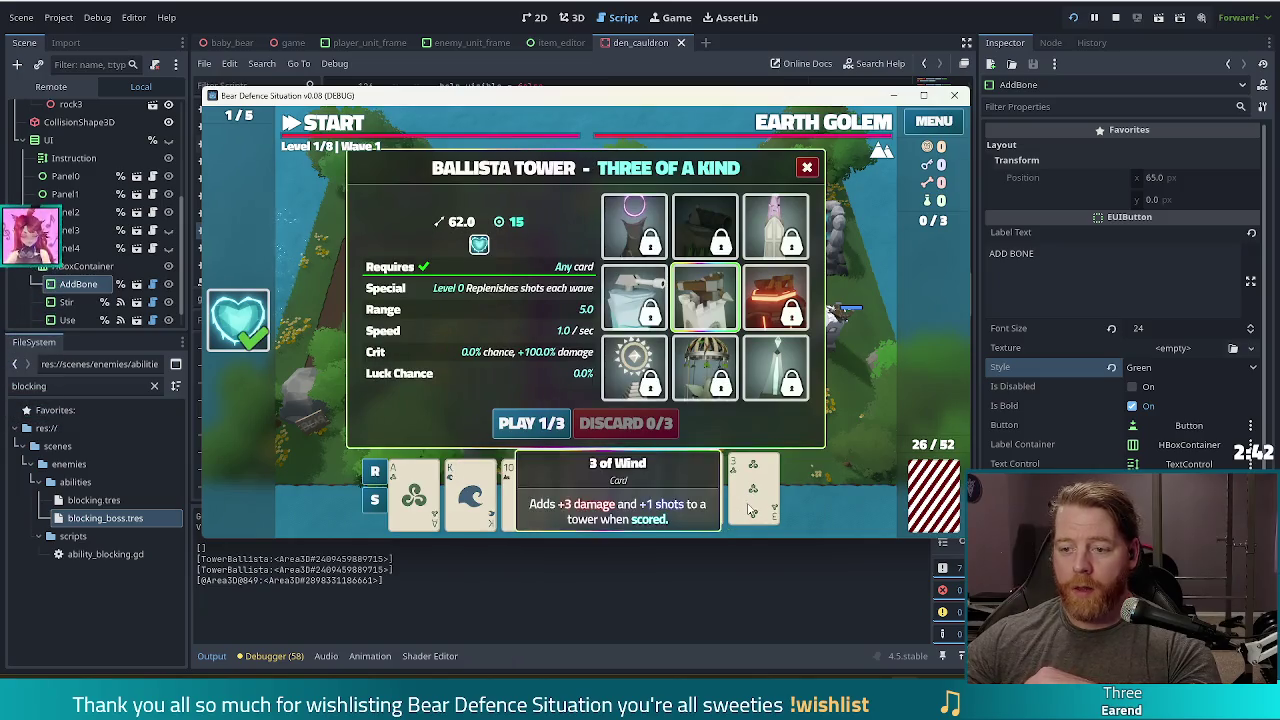
left_click(531, 423)
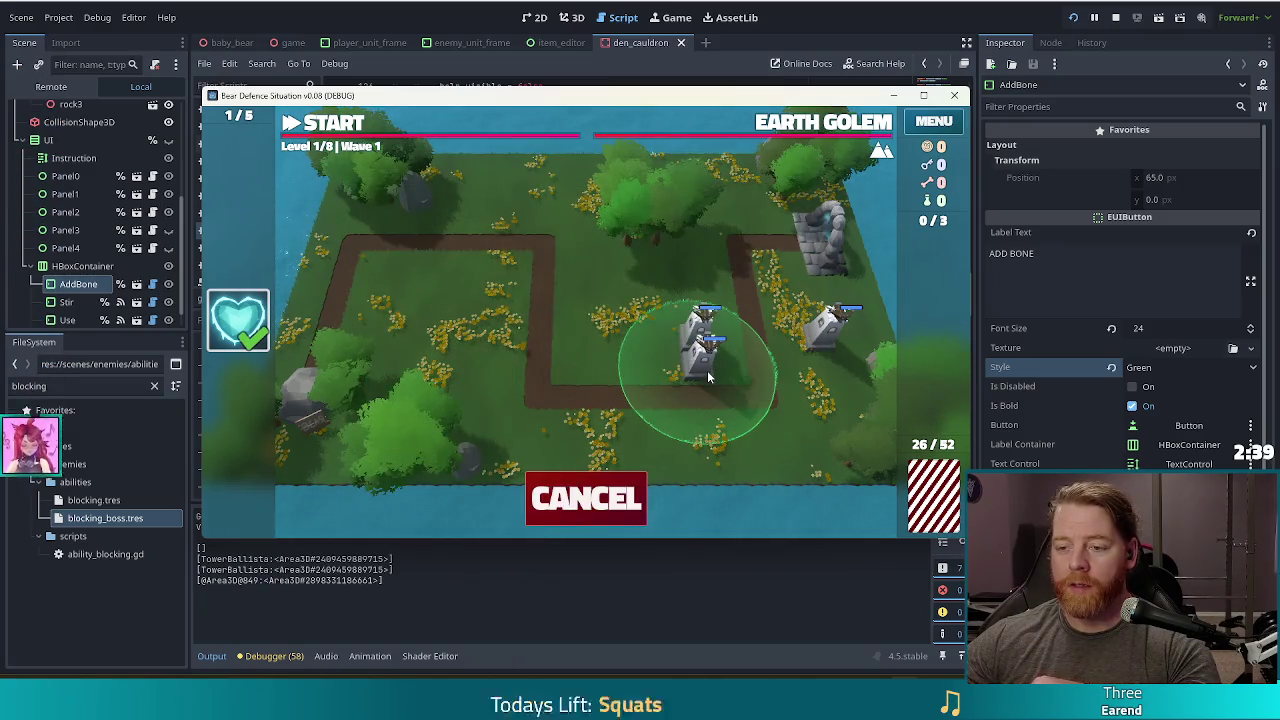
left_click(707, 370)
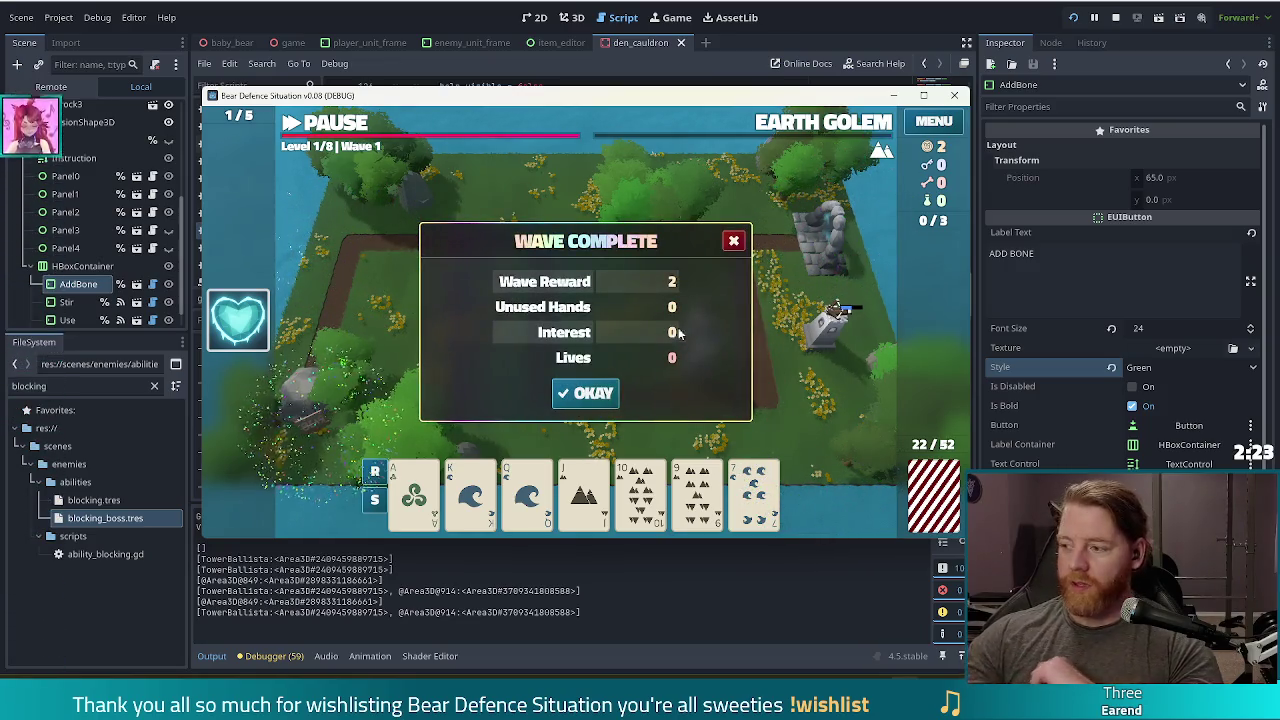
Dismiss the Level 1/8 Wave Complete summary (reward 2) so the stirs_max error appears.
left_click(581, 396)
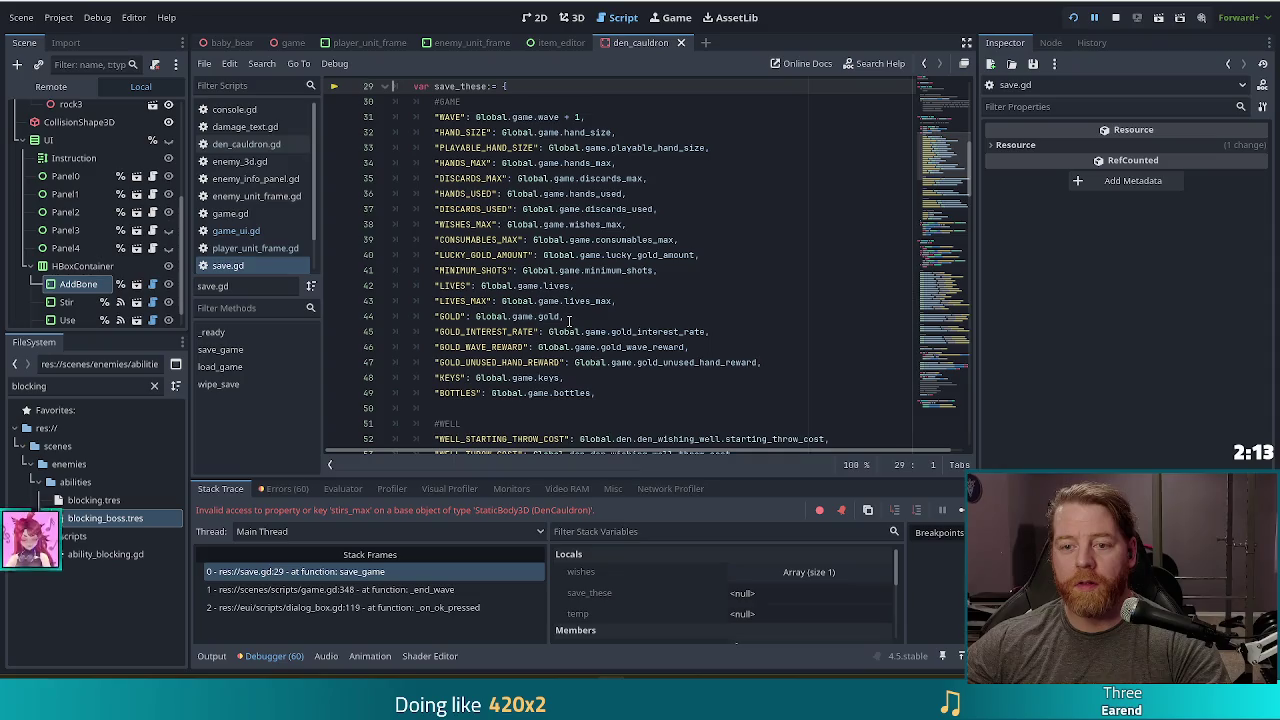
Comment out the four CAULDRON_STIRS entries on lines 63–66 of save.gd and save it.
scroll(569, 321, "down", 2)
scroll(569, 321, "up", 2)
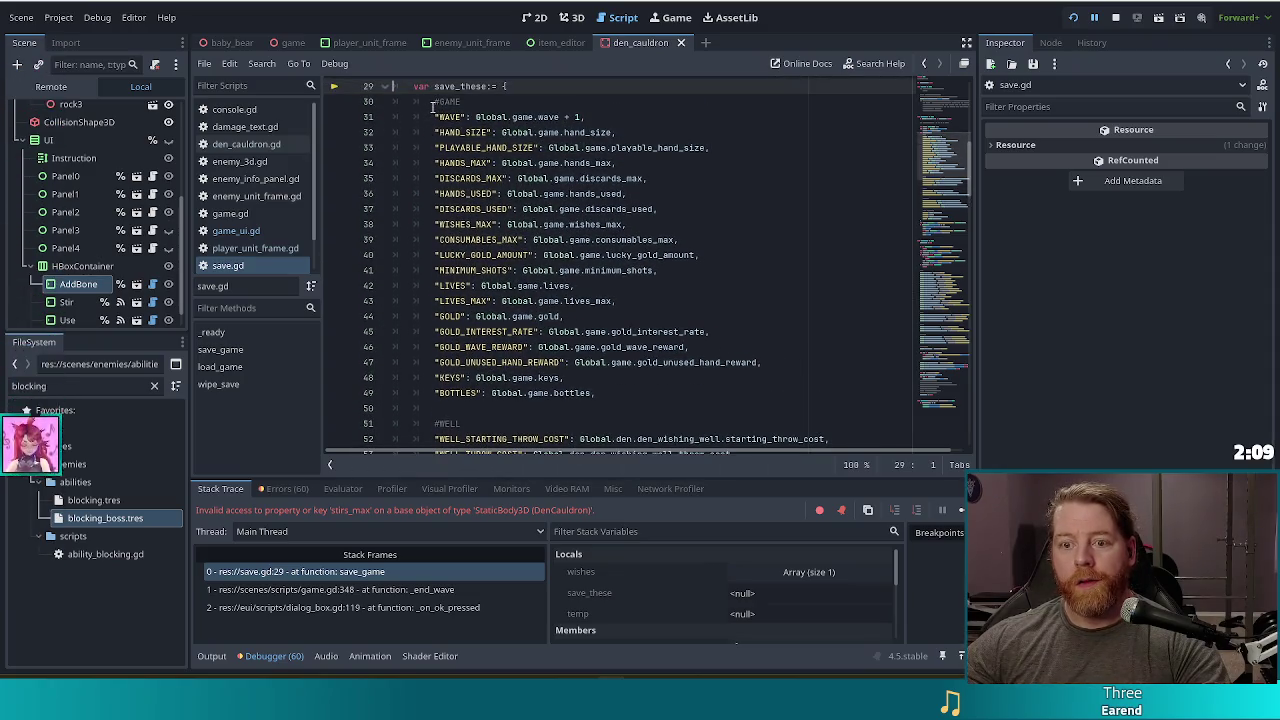
scroll(500, 260, "down", 7)
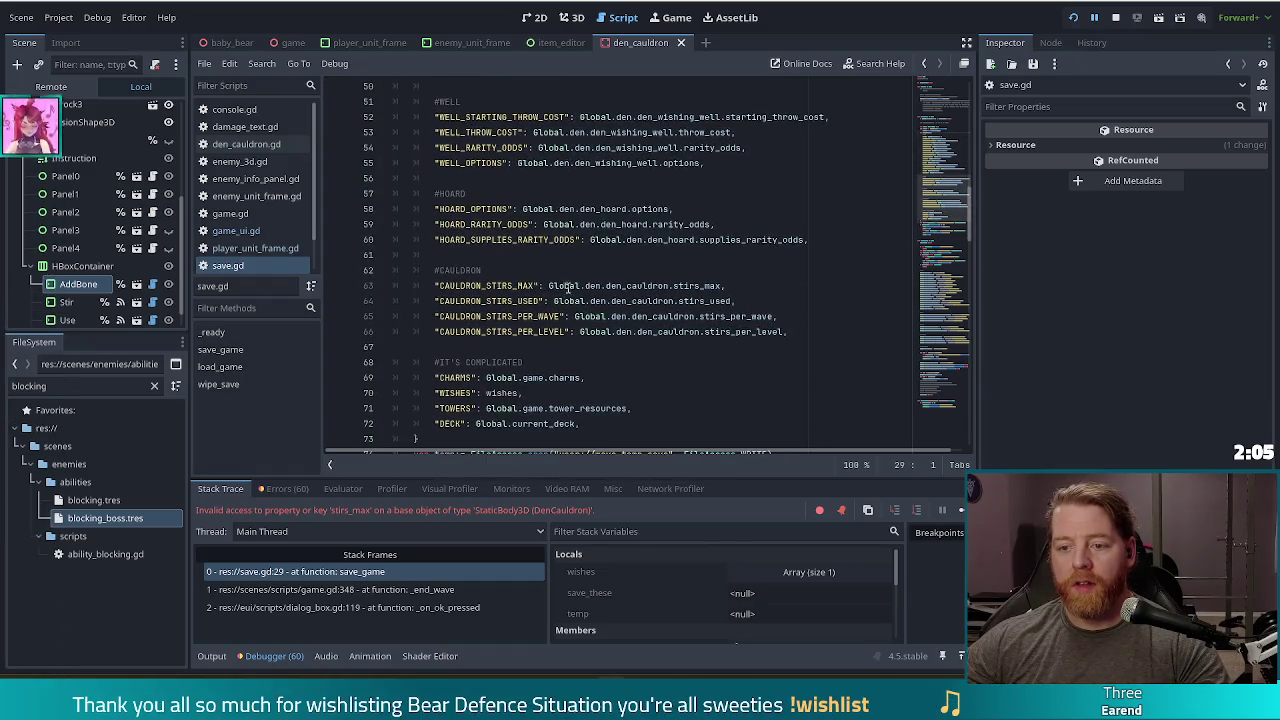
left_click_drag(515, 286, 560, 331)
key("ctrl+k")
key("ctrl+s")
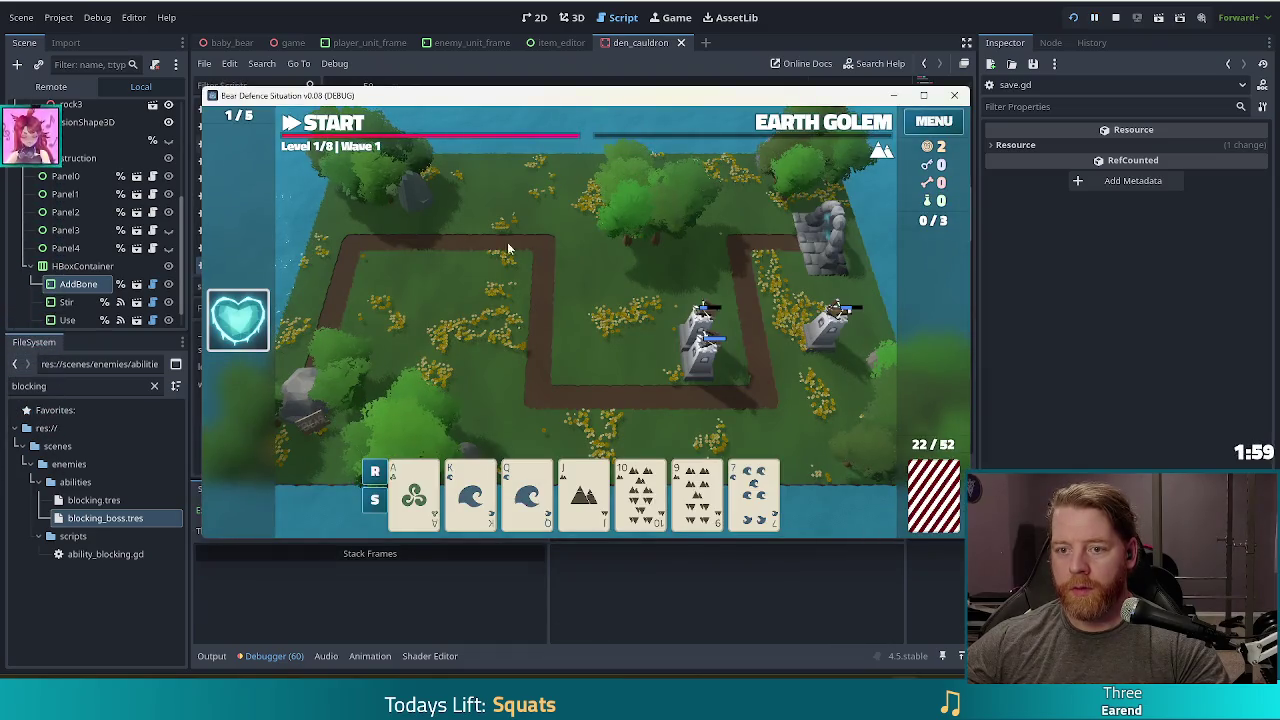
Play a 10-J-Q-K-A straight and place the resulting ballista tower beside the right-hand tower.
mouse_move(563, 105)
left_mouse_down()
mouse_move(541, 107)
mouse_move(562, 99)
left_mouse_up()
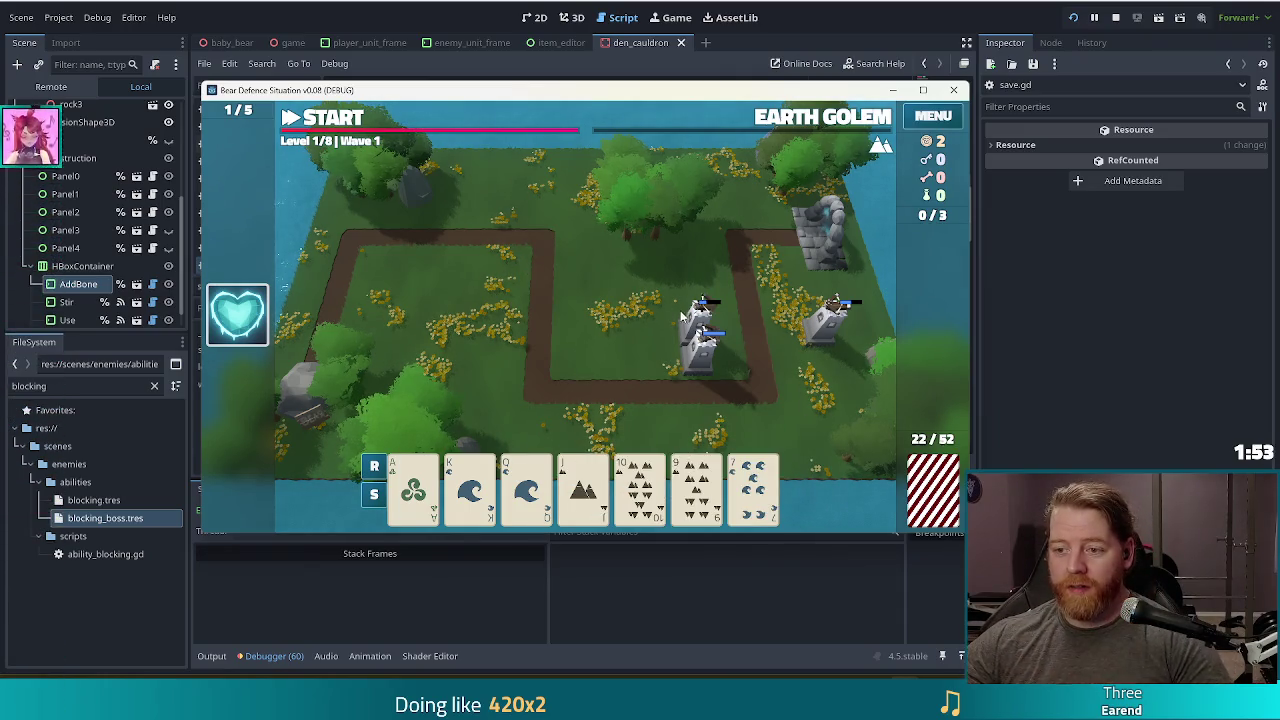
left_click(630, 495)
left_click(583, 490)
left_click(527, 490)
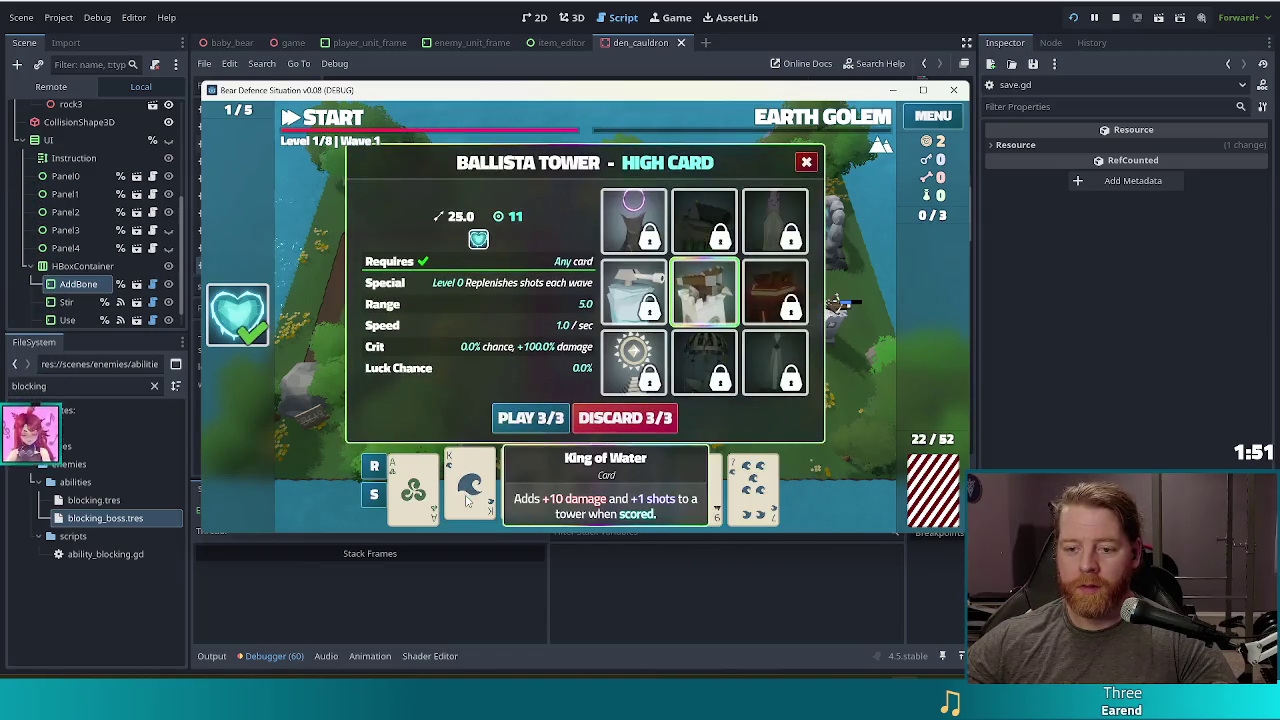
left_click(470, 490)
left_click(413, 490)
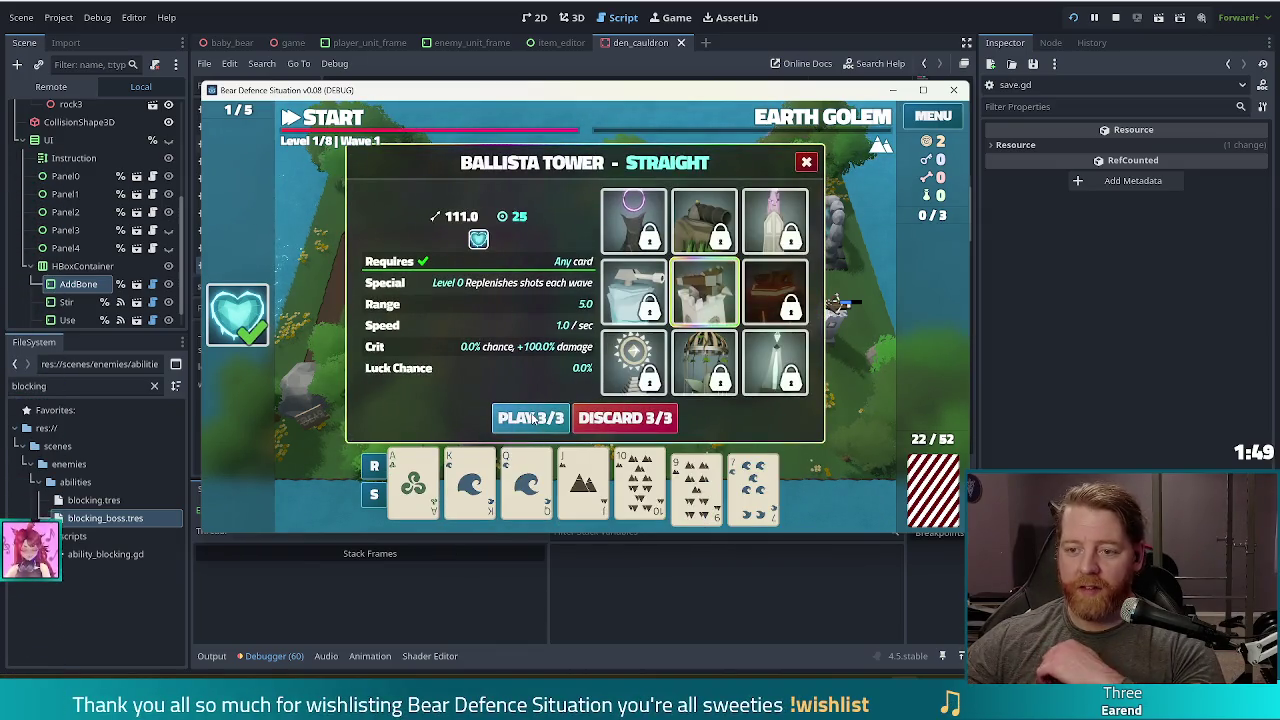
left_click(519, 420)
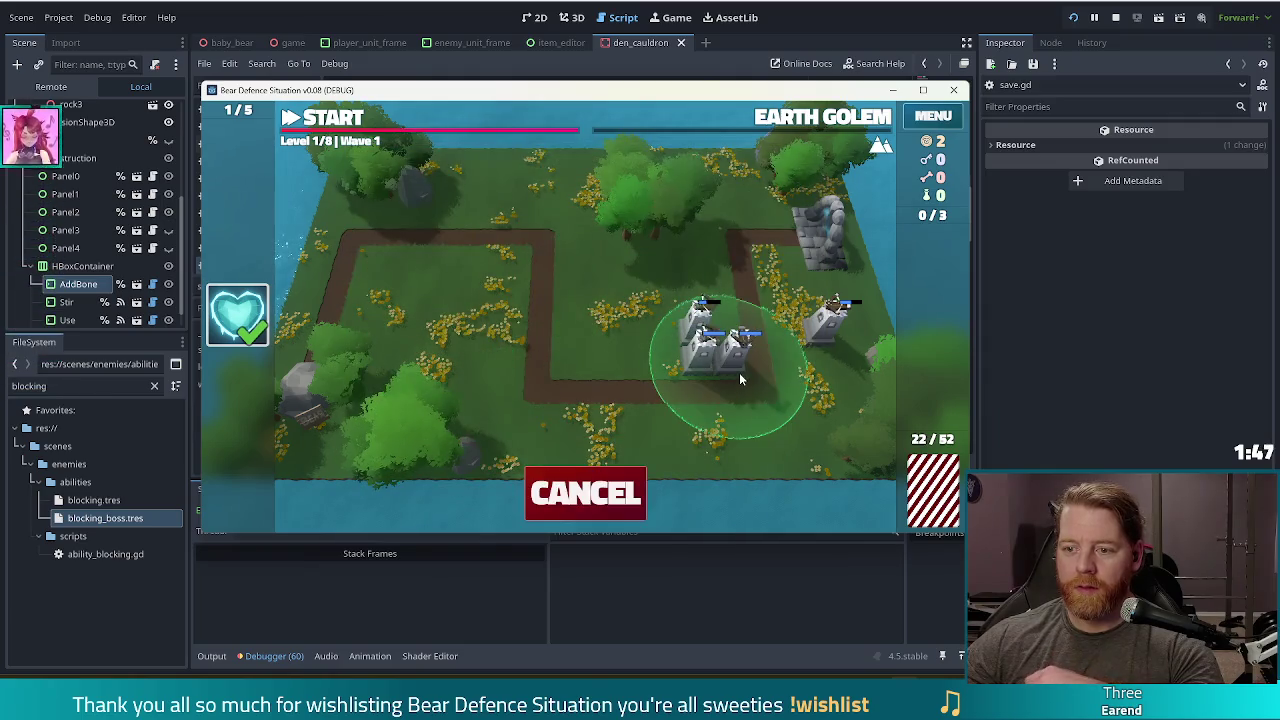
left_click(850, 360)
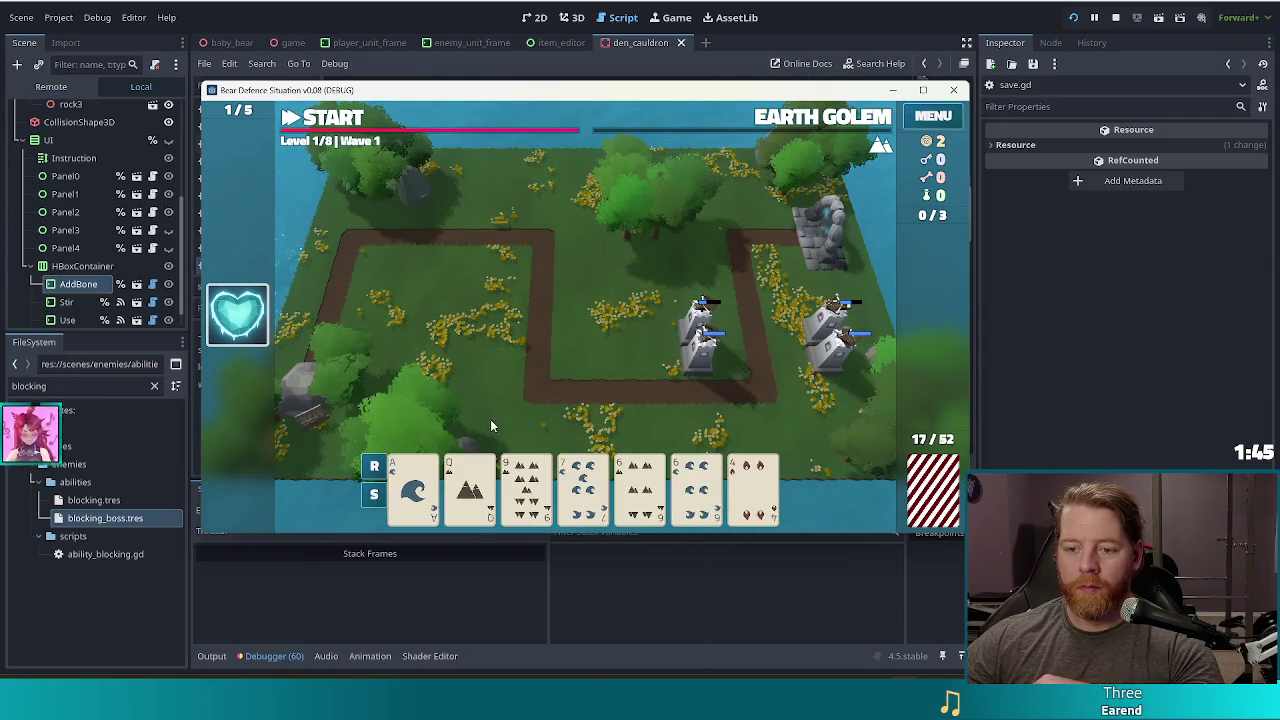
Close the next hand panel and start wave 1 against the Earth Golem.
mouse_move(746, 485)
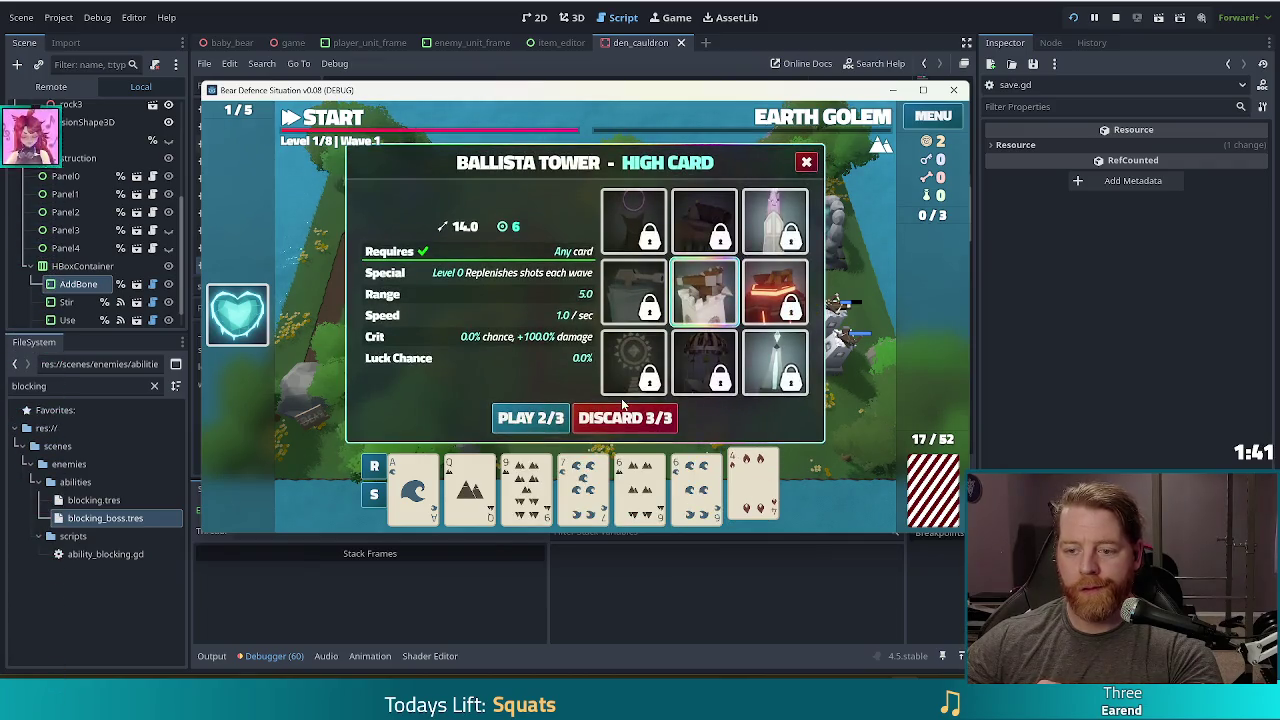
left_click(808, 162)
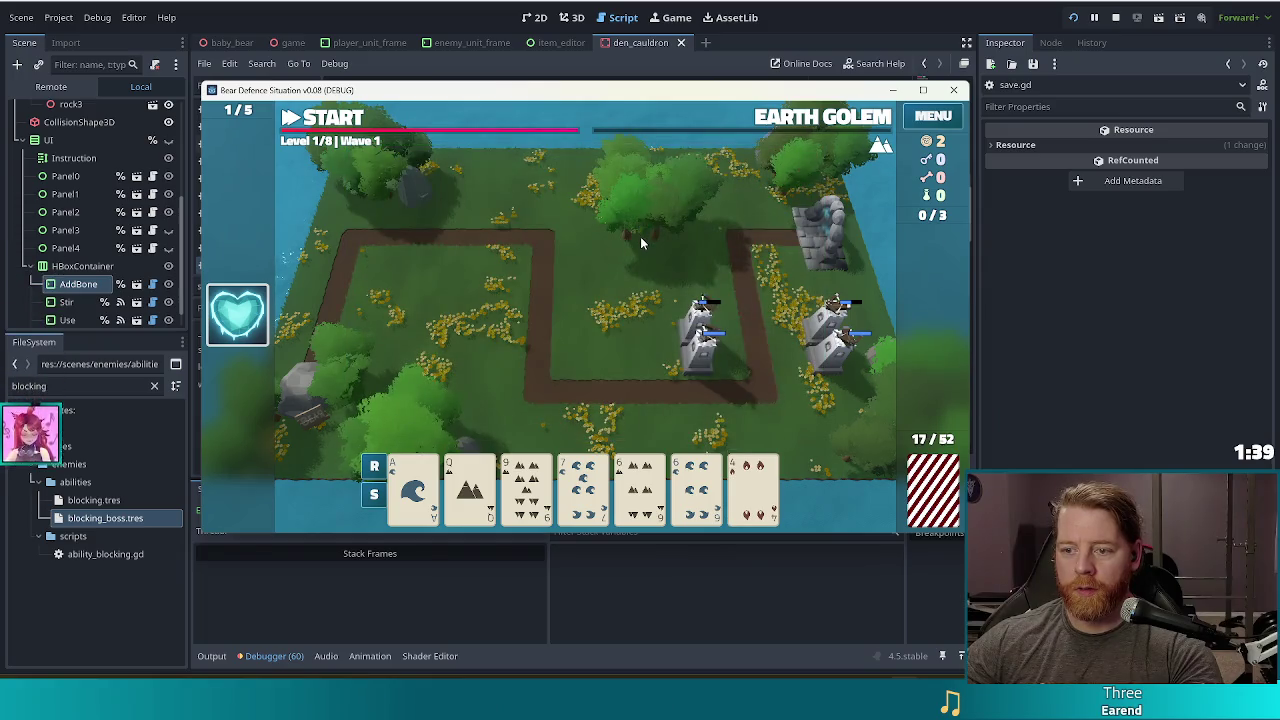
left_click(345, 122)
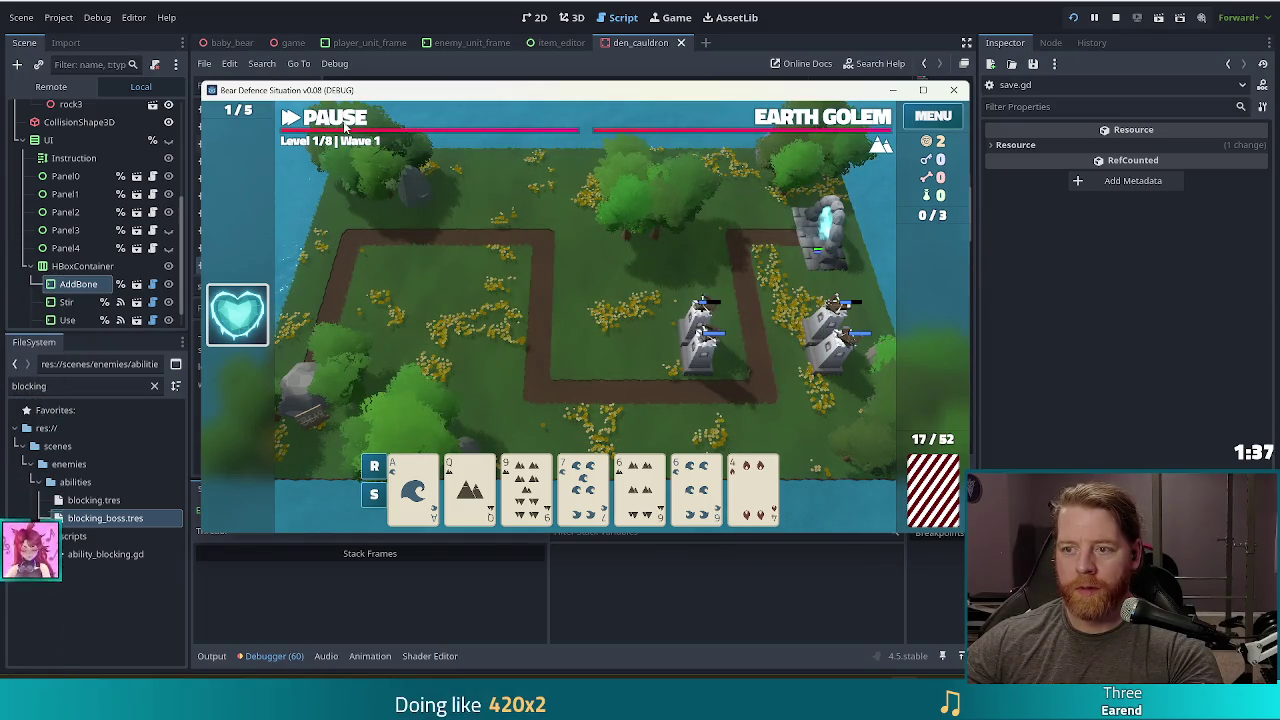
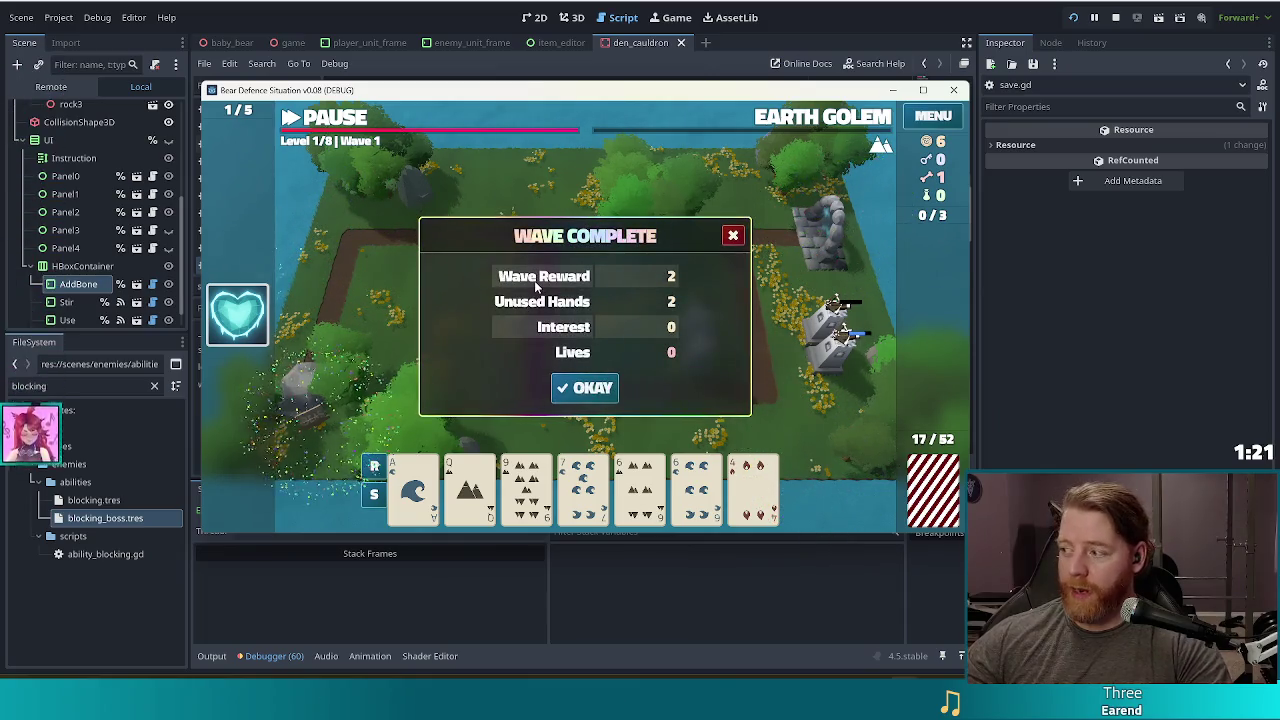
Dismiss the wave summary and discard unwanted cards, including the 5 and 2, twice.
left_click(575, 386)
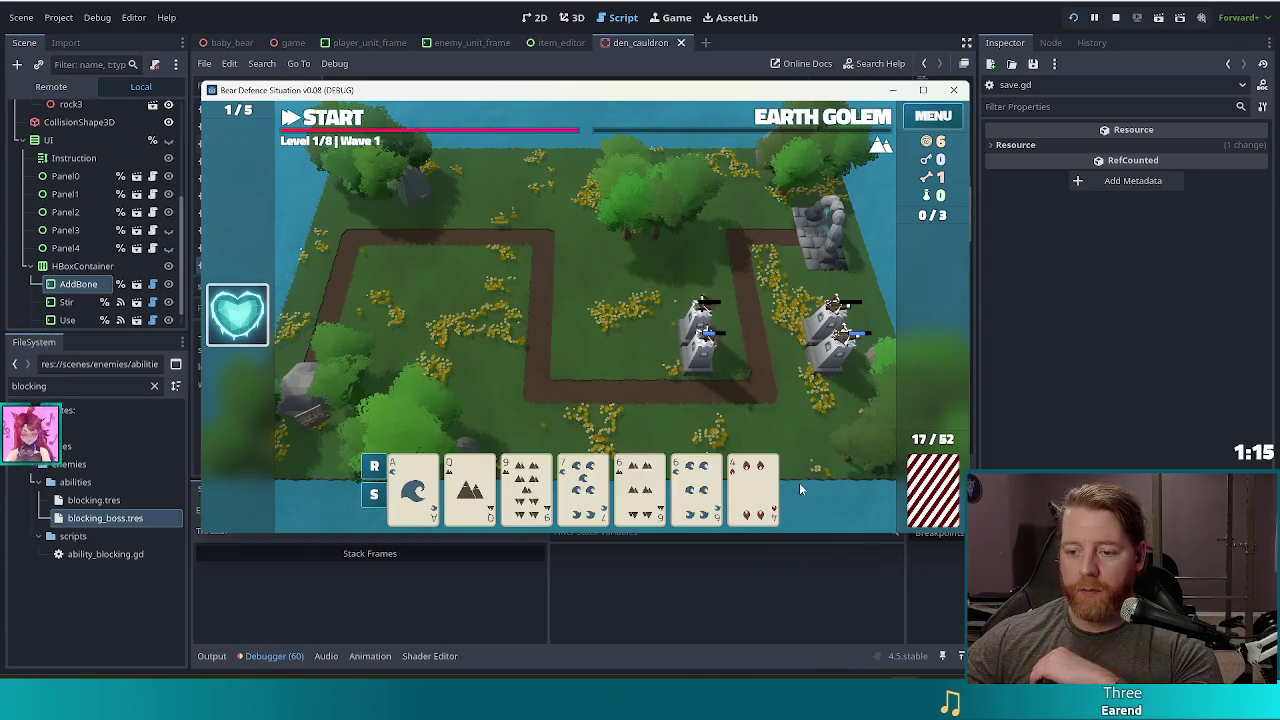
left_click(703, 322)
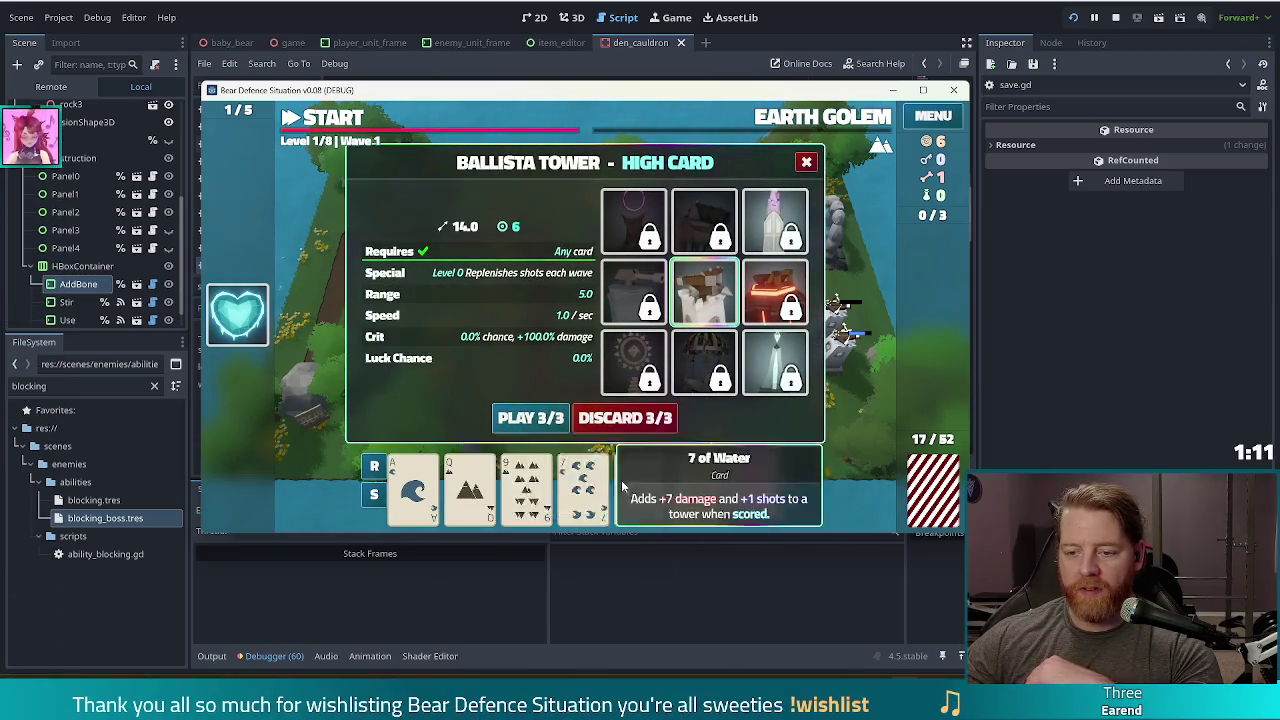
mouse_move(709, 483)
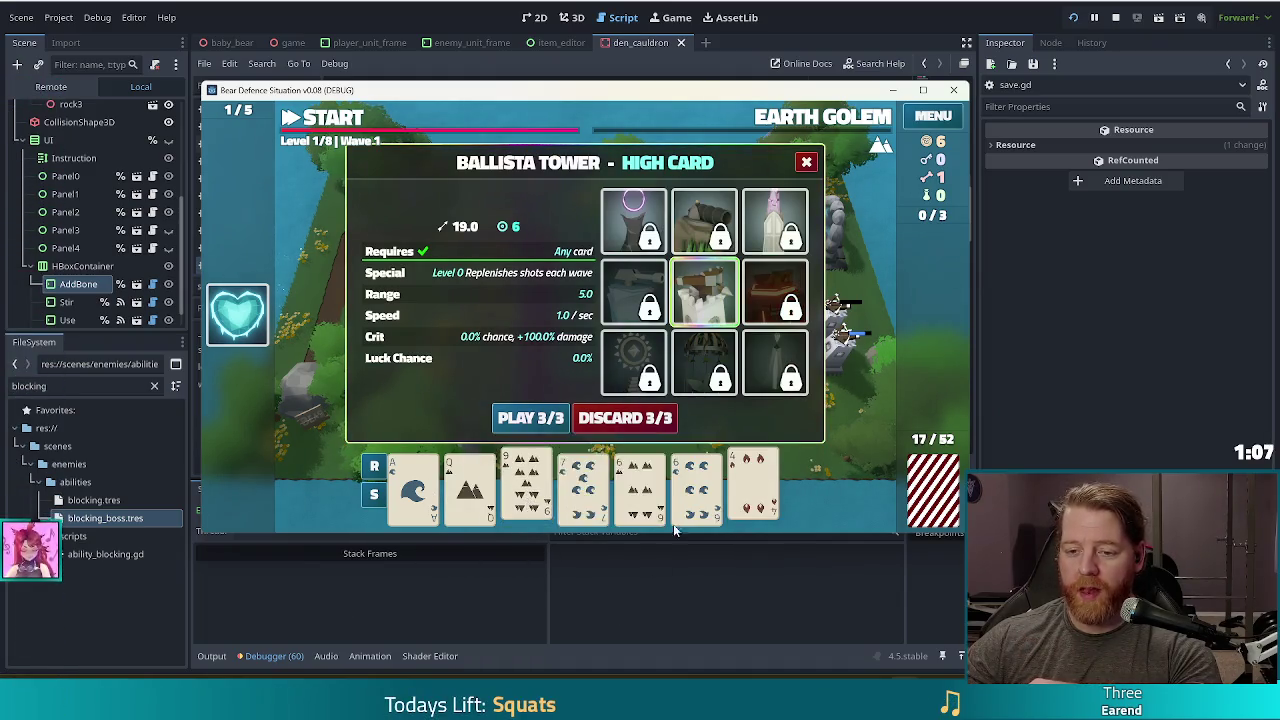
left_click(657, 412)
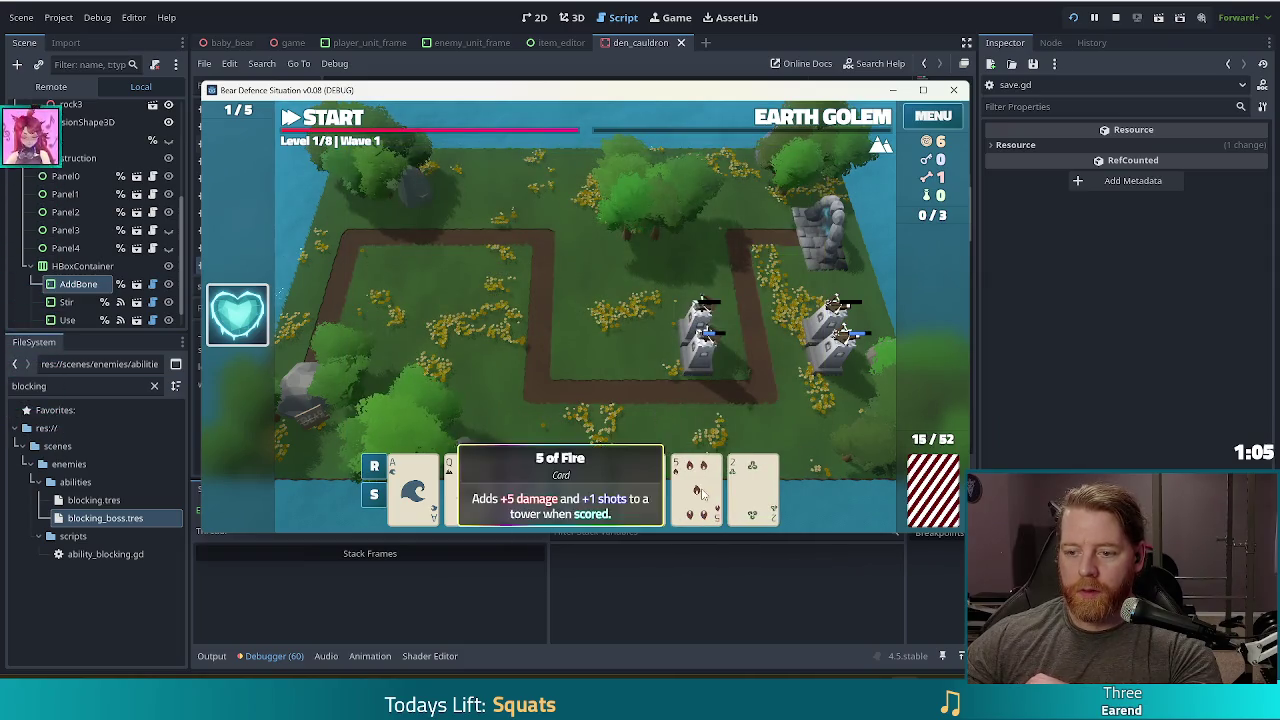
left_click(657, 412)
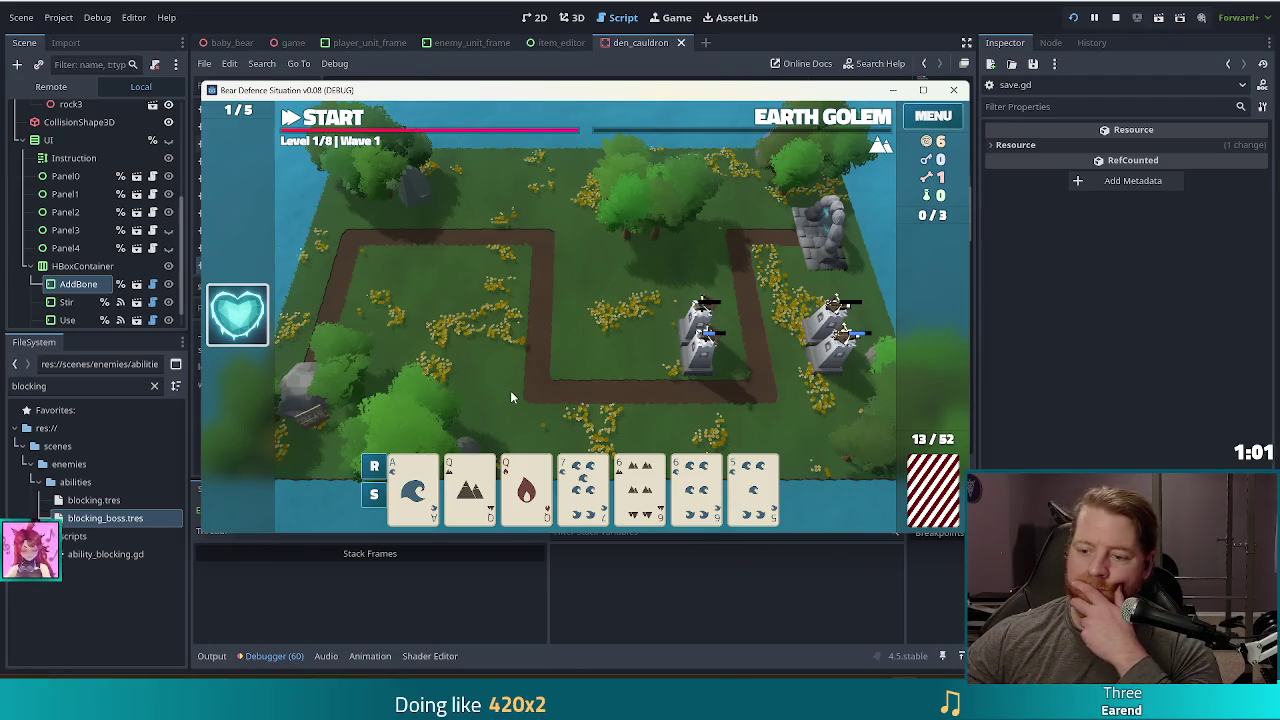
Build a Two Pair Ballista tower beside the central tower, then select two aces.
left_click(526, 490)
left_click(470, 490)
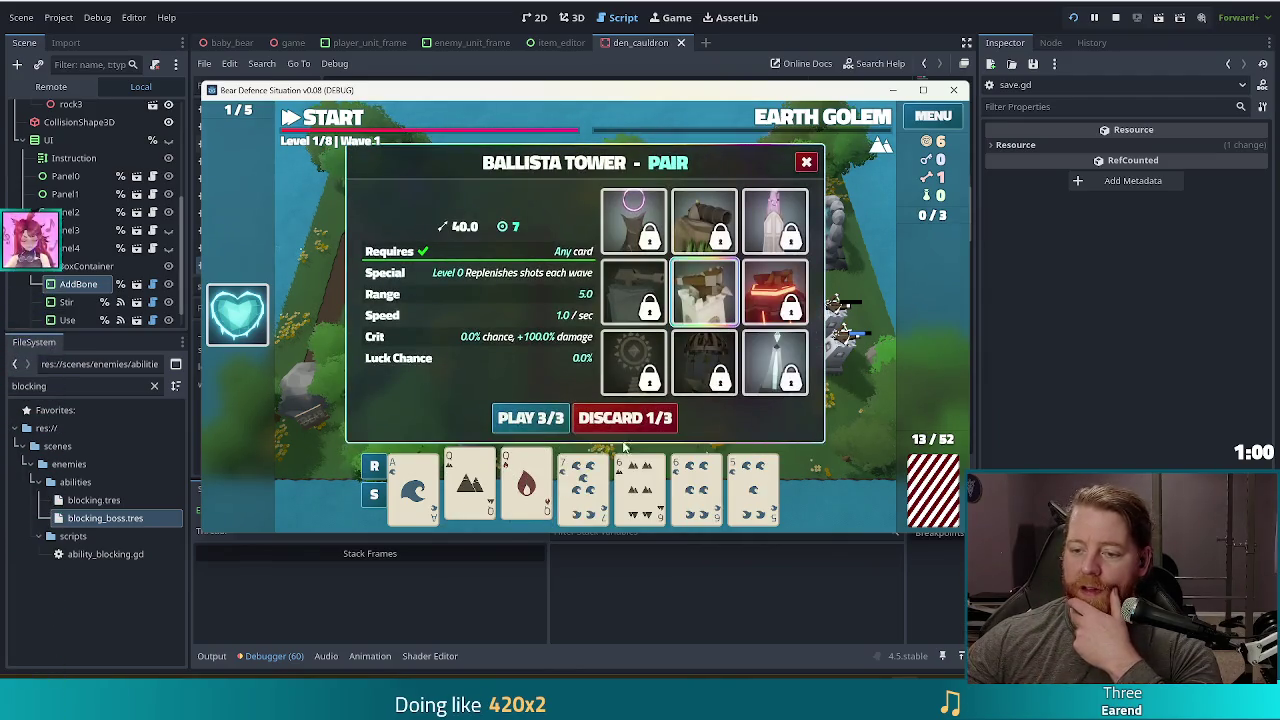
left_click(679, 489)
left_click(518, 420)
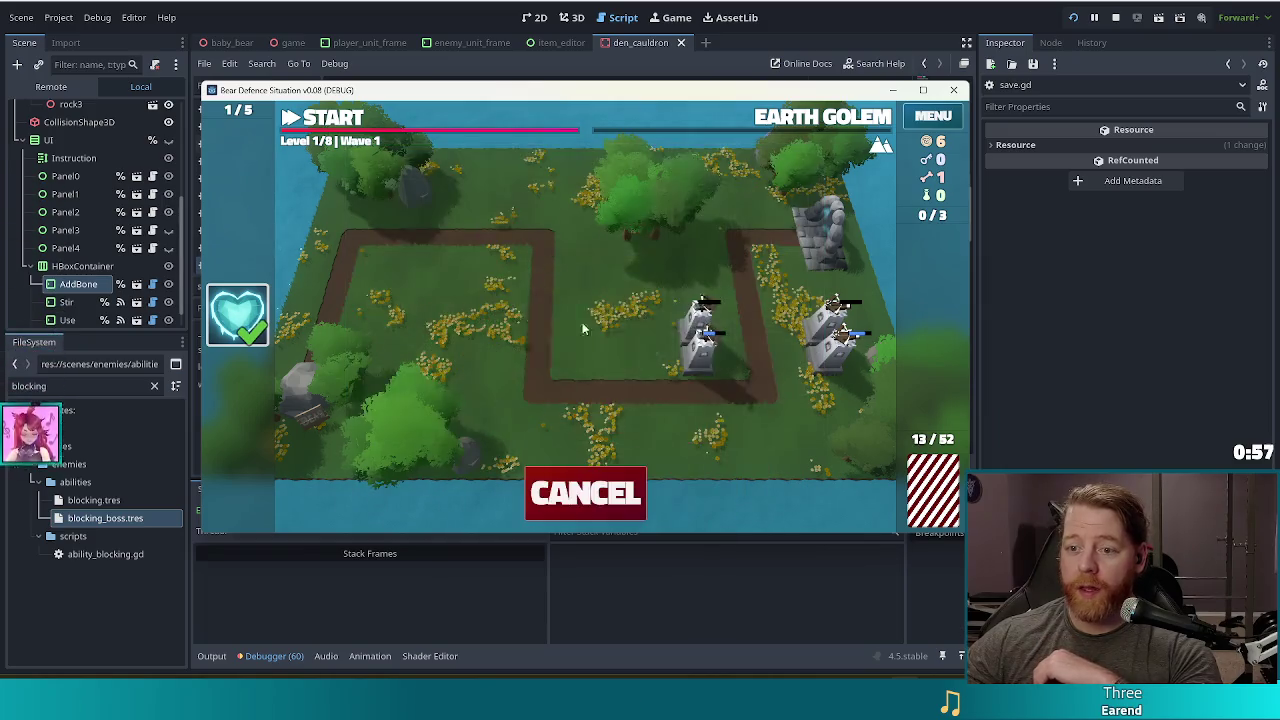
left_click(676, 362)
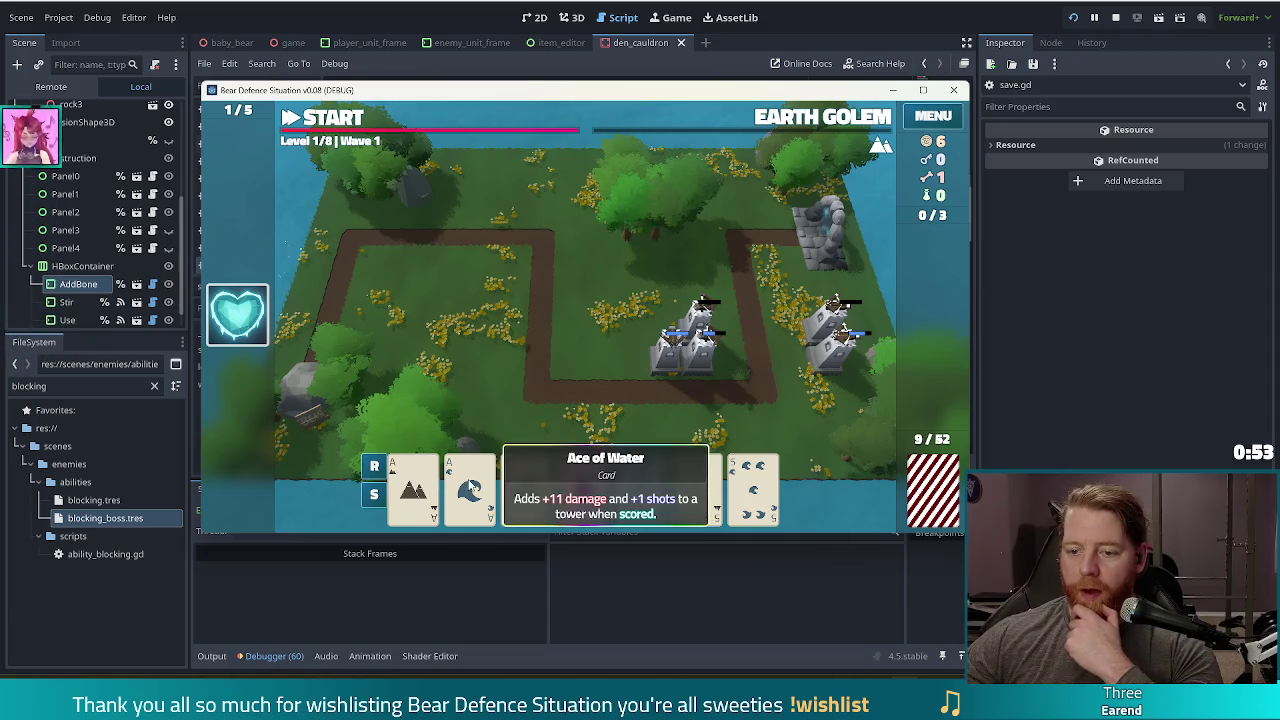
left_click(470, 490)
left_click(413, 490)
Complete Two Pair with two fives and place the tower beside the central cluster.
left_click(697, 490)
left_click(753, 490)
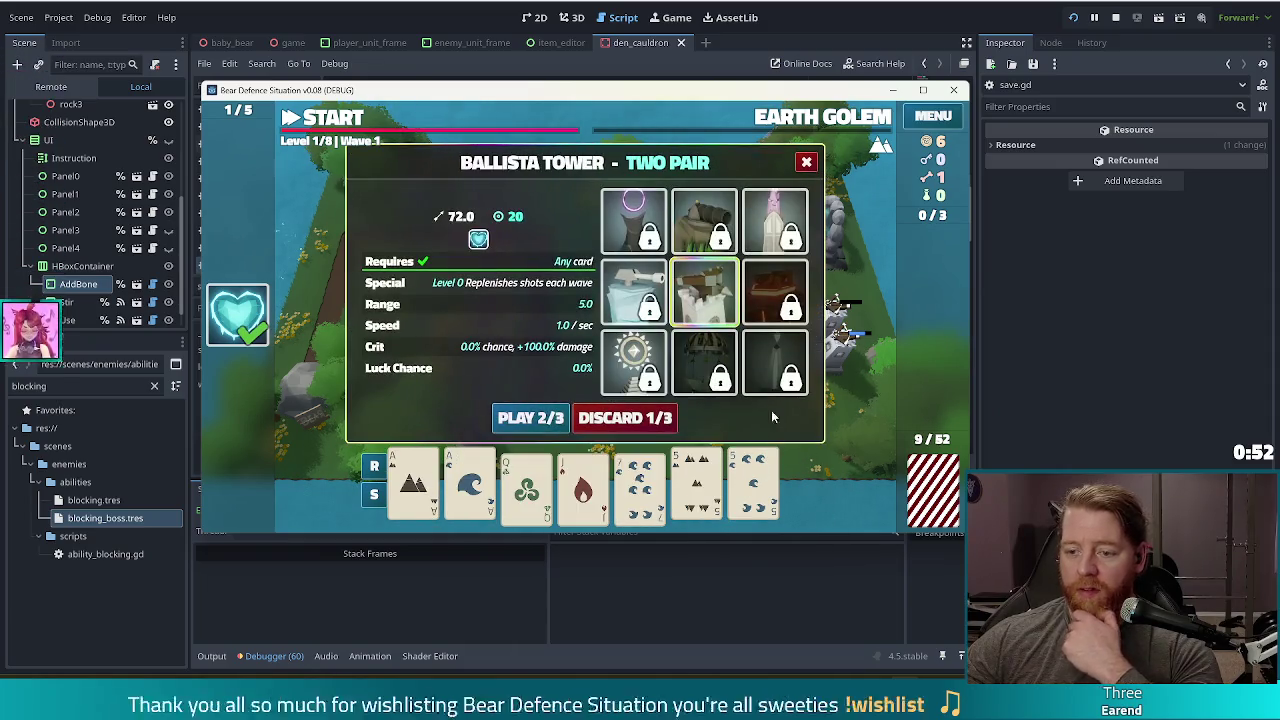
left_click(530, 418)
left_click(662, 340)
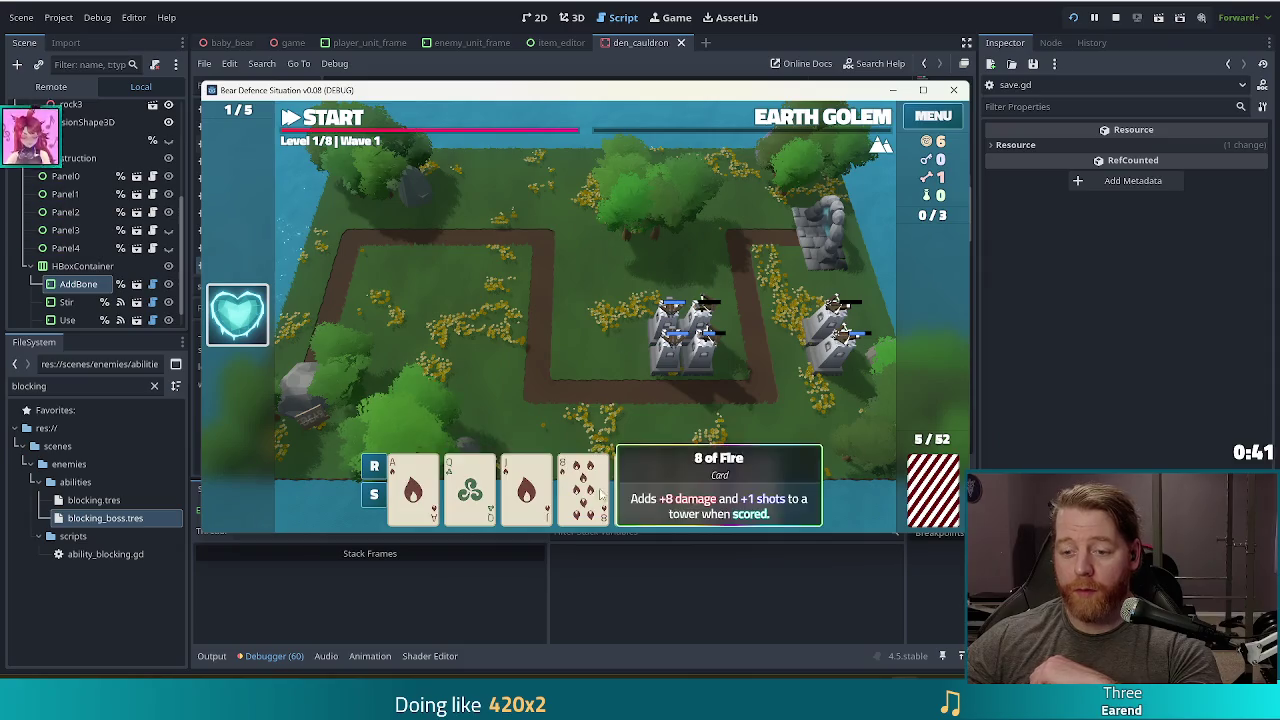
Discard the 2 of Fire, build a High Card tower inside the path loop, and start the wave.
left_click(745, 490)
left_click(624, 417)
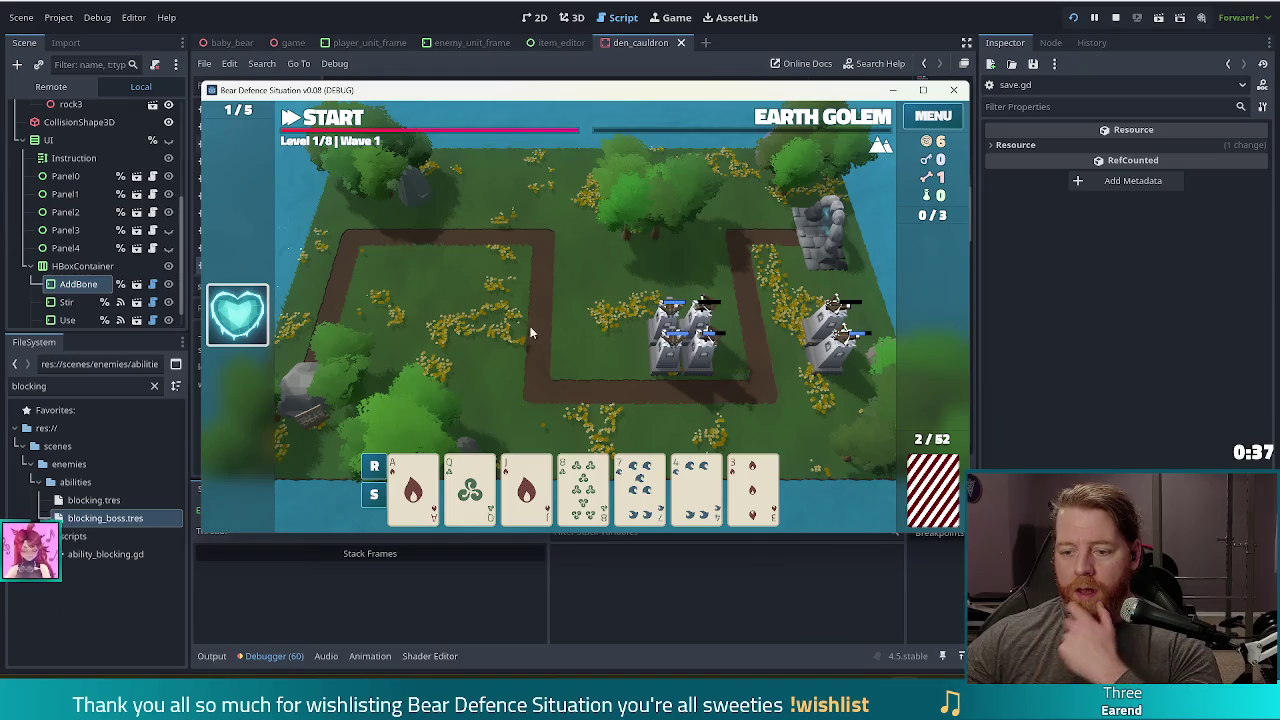
left_click(584, 485)
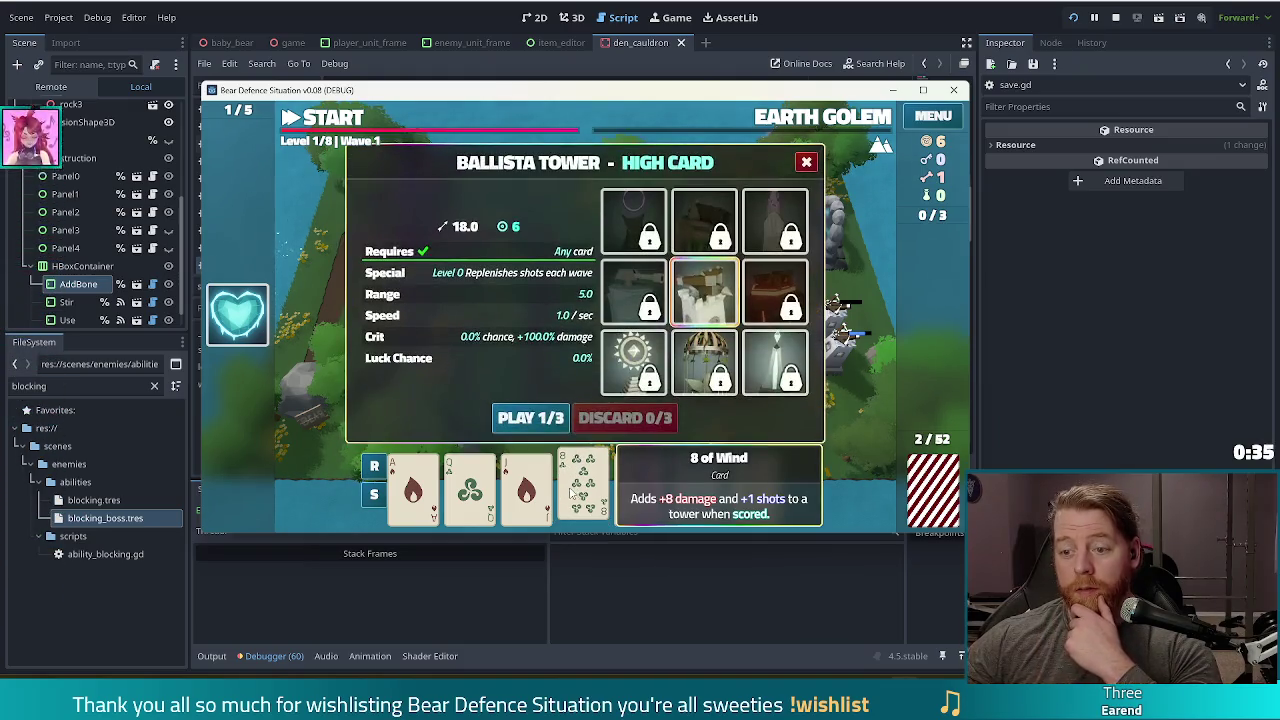
mouse_move(649, 368)
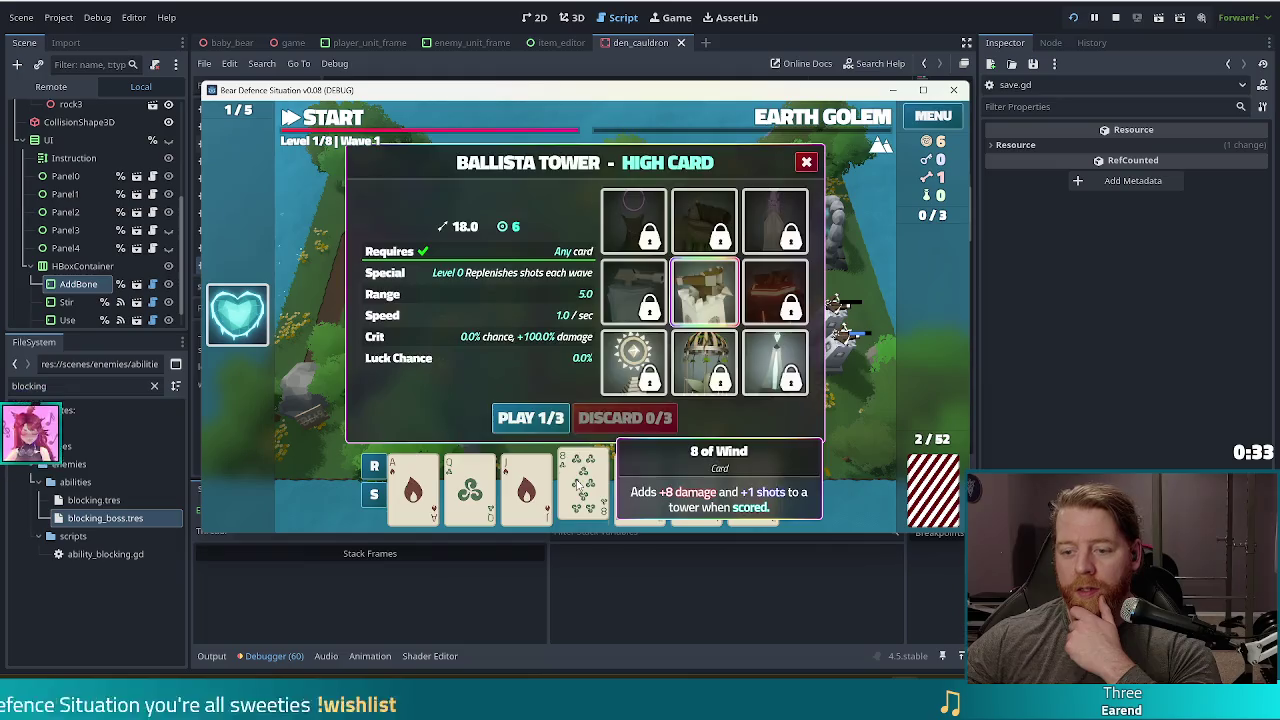
left_click(640, 485)
left_click(510, 421)
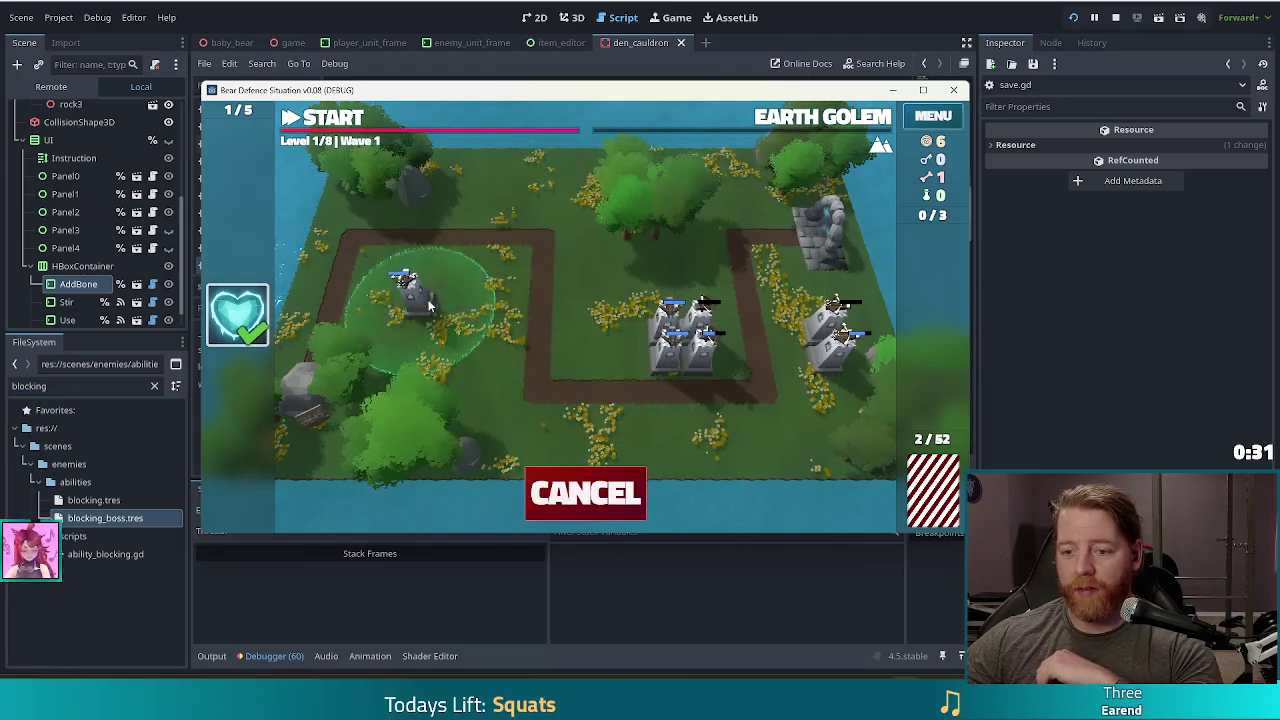
left_click(568, 348)
left_click(322, 118)
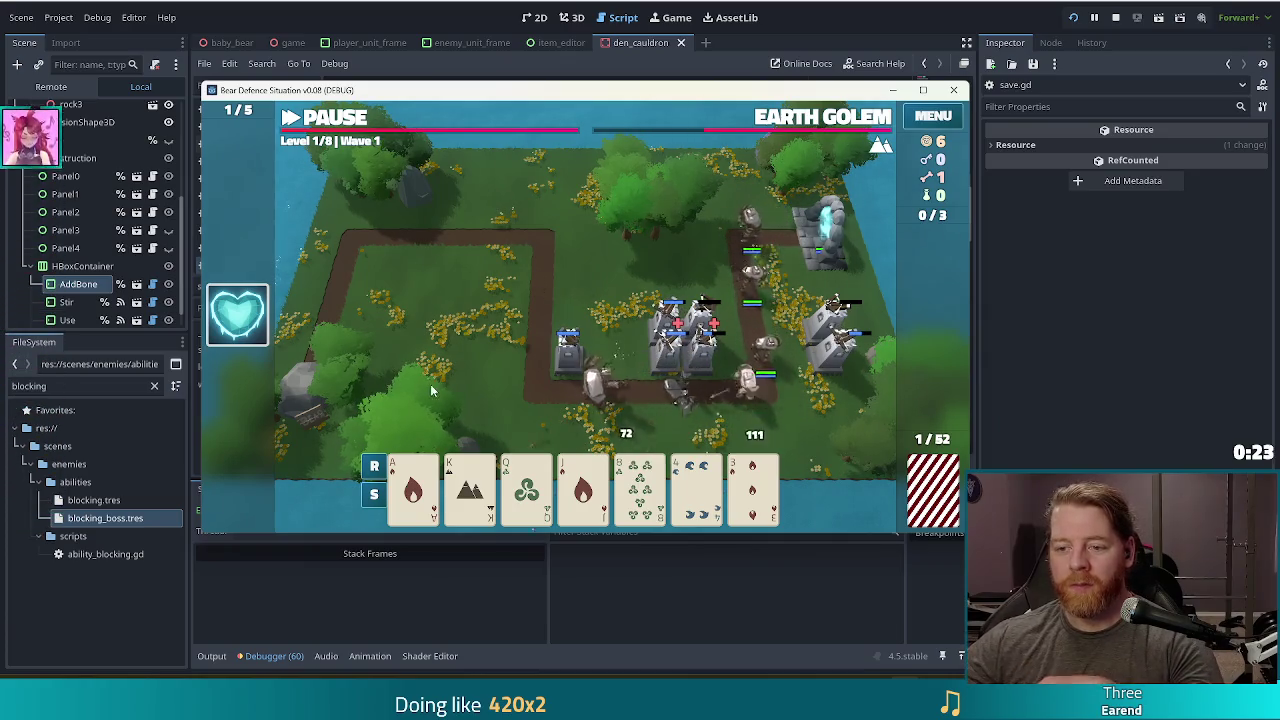
Check the Level 1 Earth Golem wave info, then let the wave run until cleared.
mouse_move(880, 146)
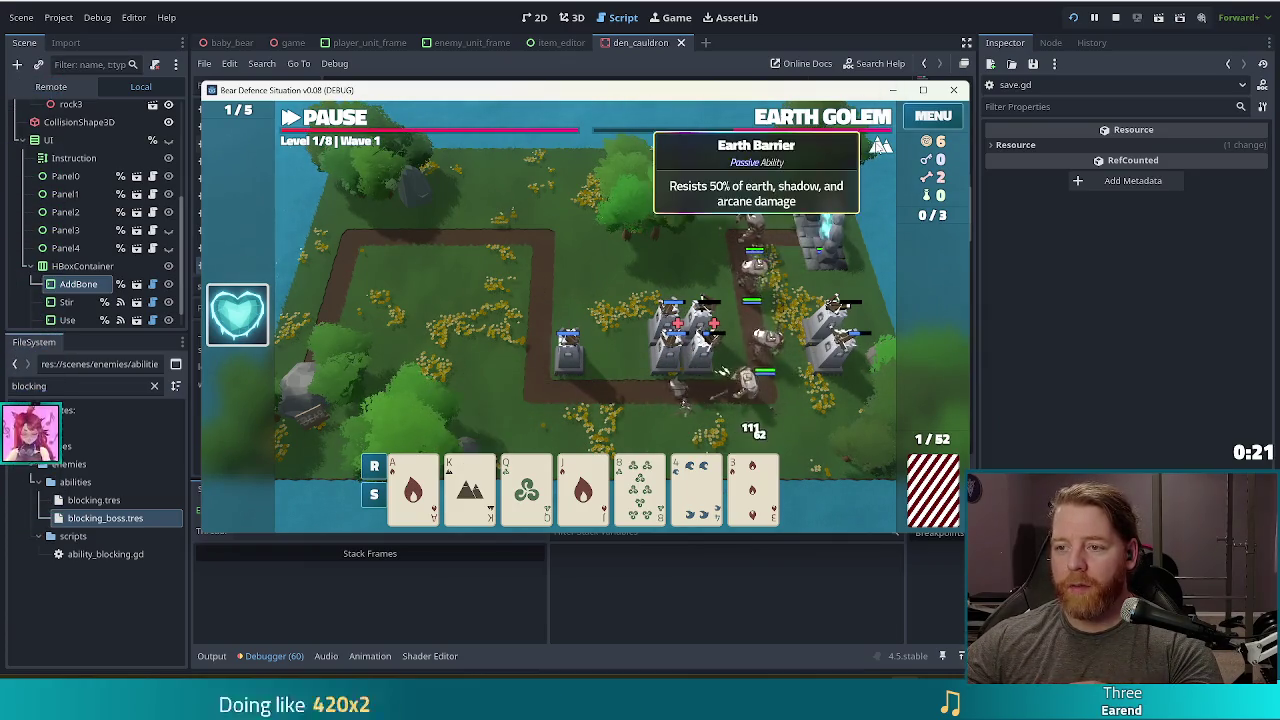
left_click(846, 118)
left_click(846, 118)
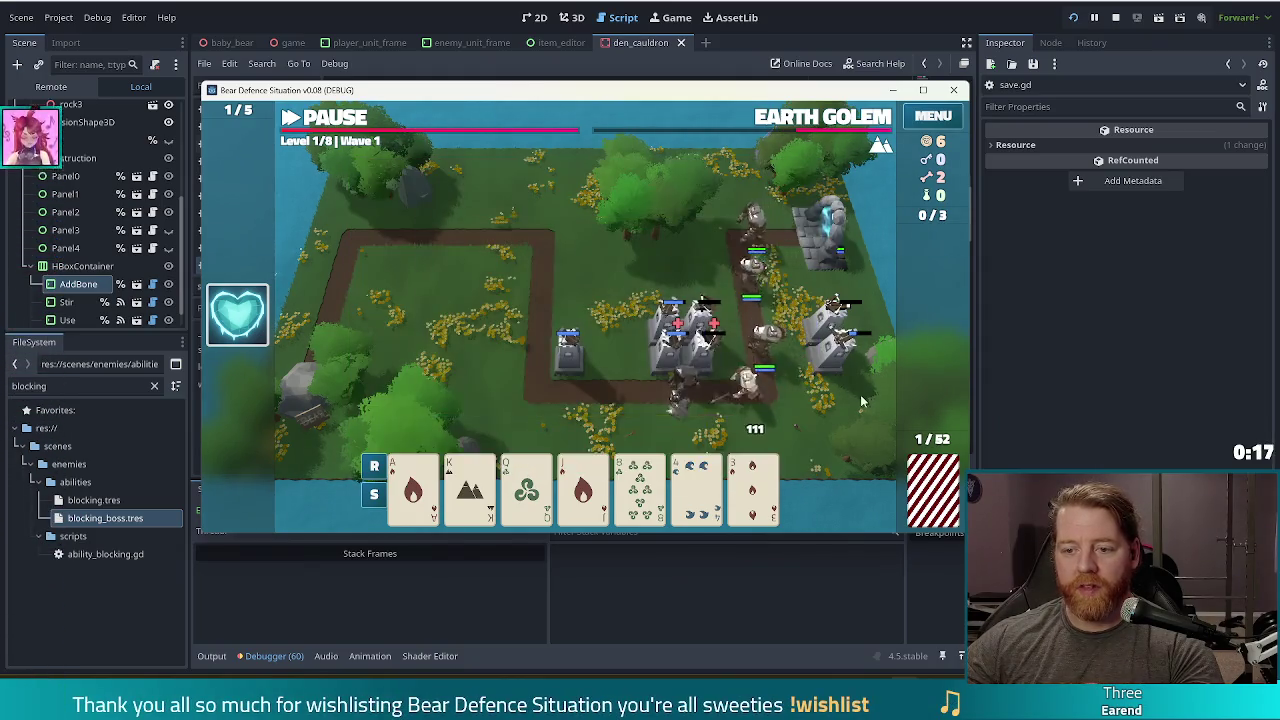
mouse_move(873, 155)
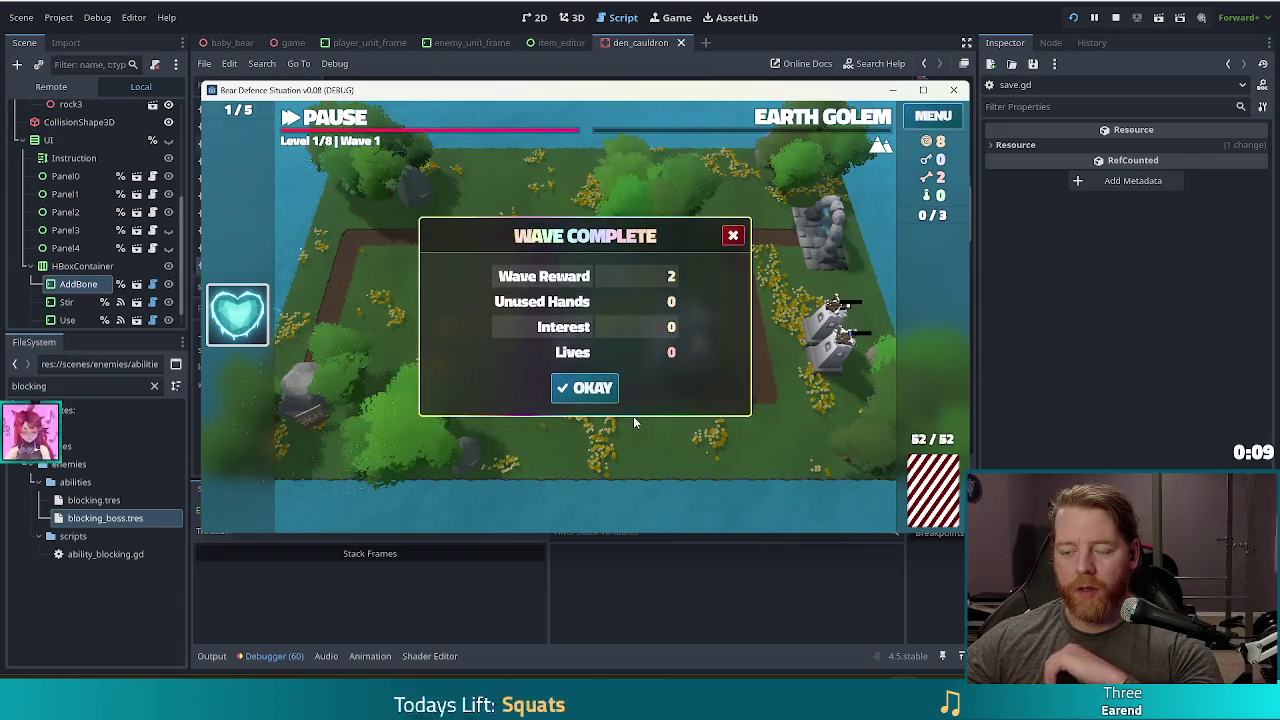
Dismiss the wave summary, upgrade the Ballista to Level 2, and open the den's cauldron.
left_click(590, 388)
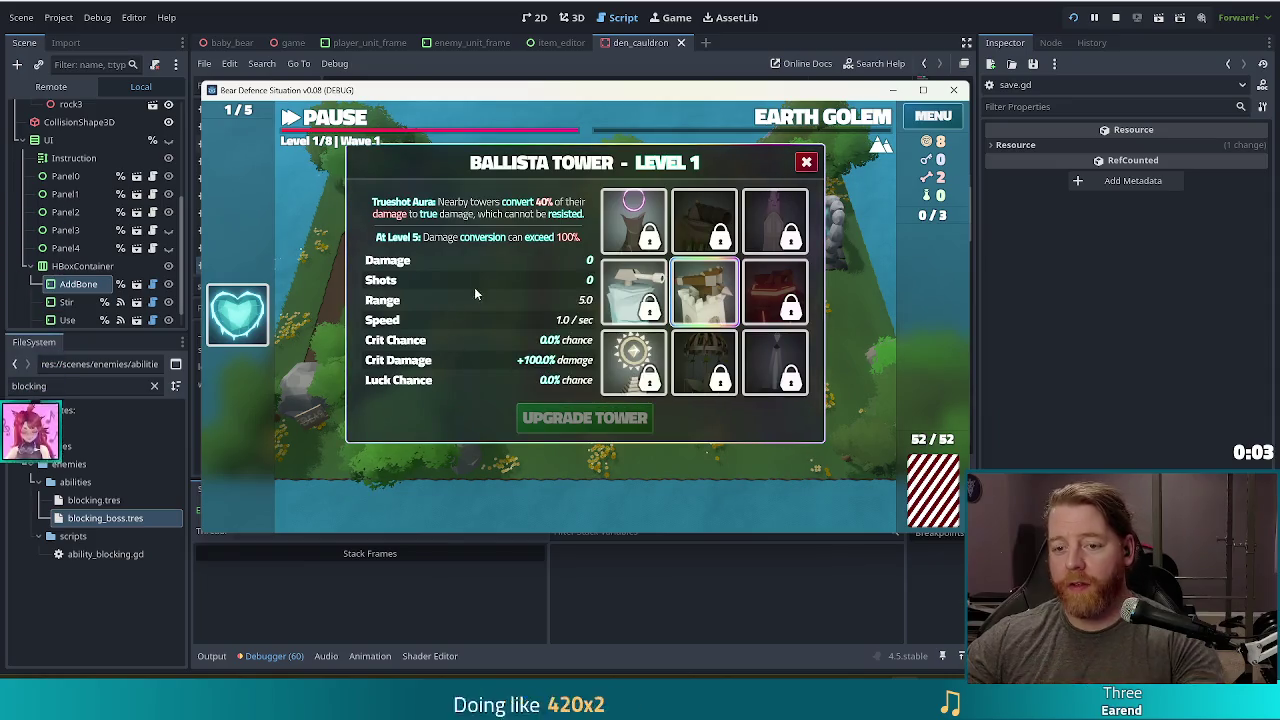
left_click(477, 278)
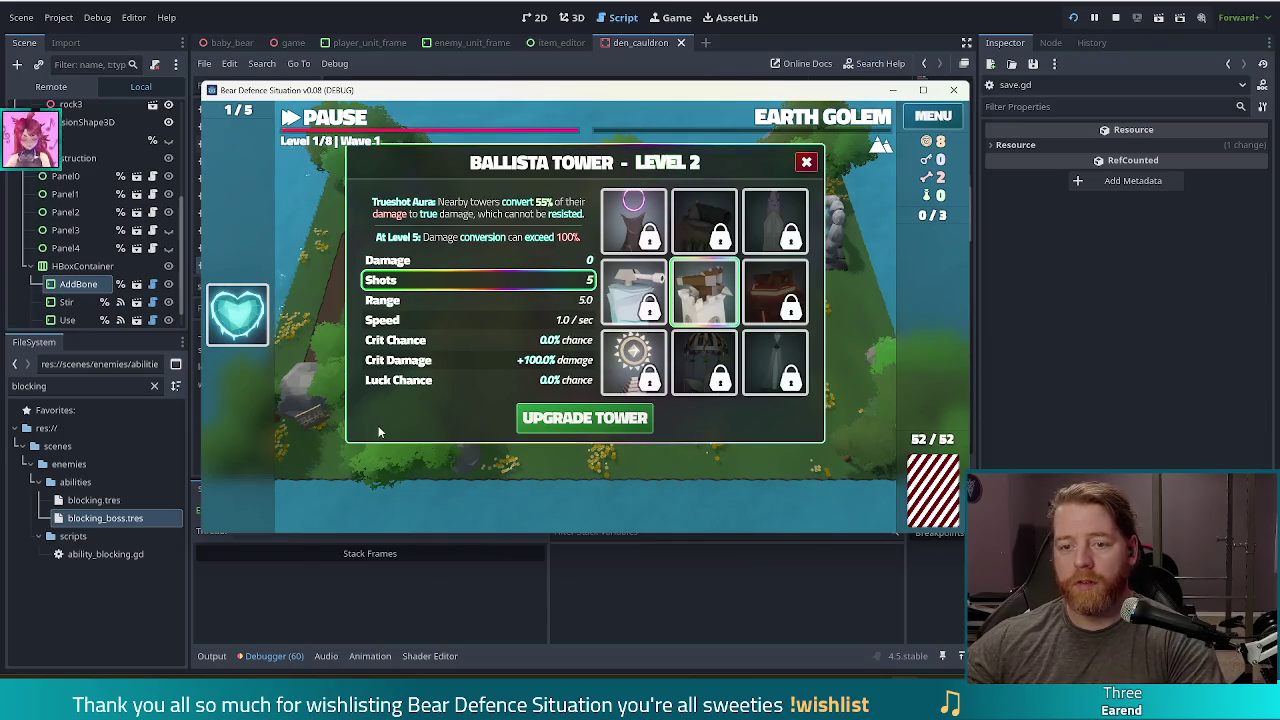
left_click(553, 421)
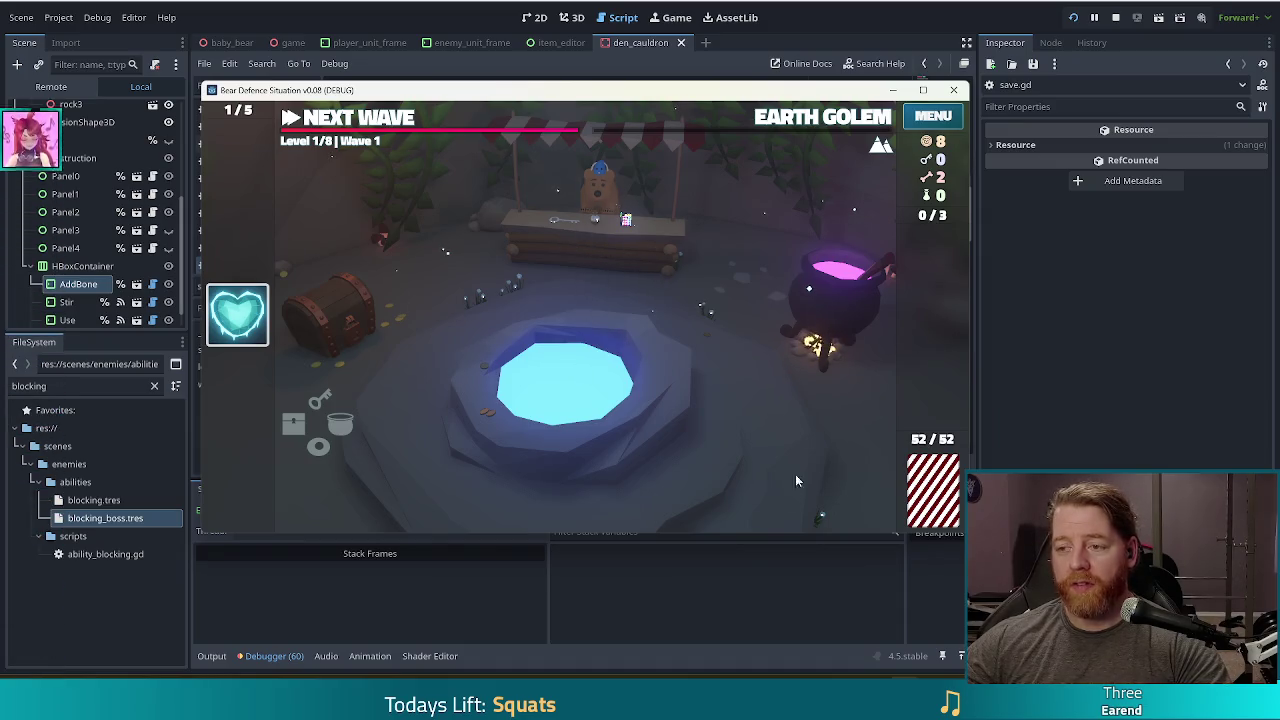
left_click(836, 321)
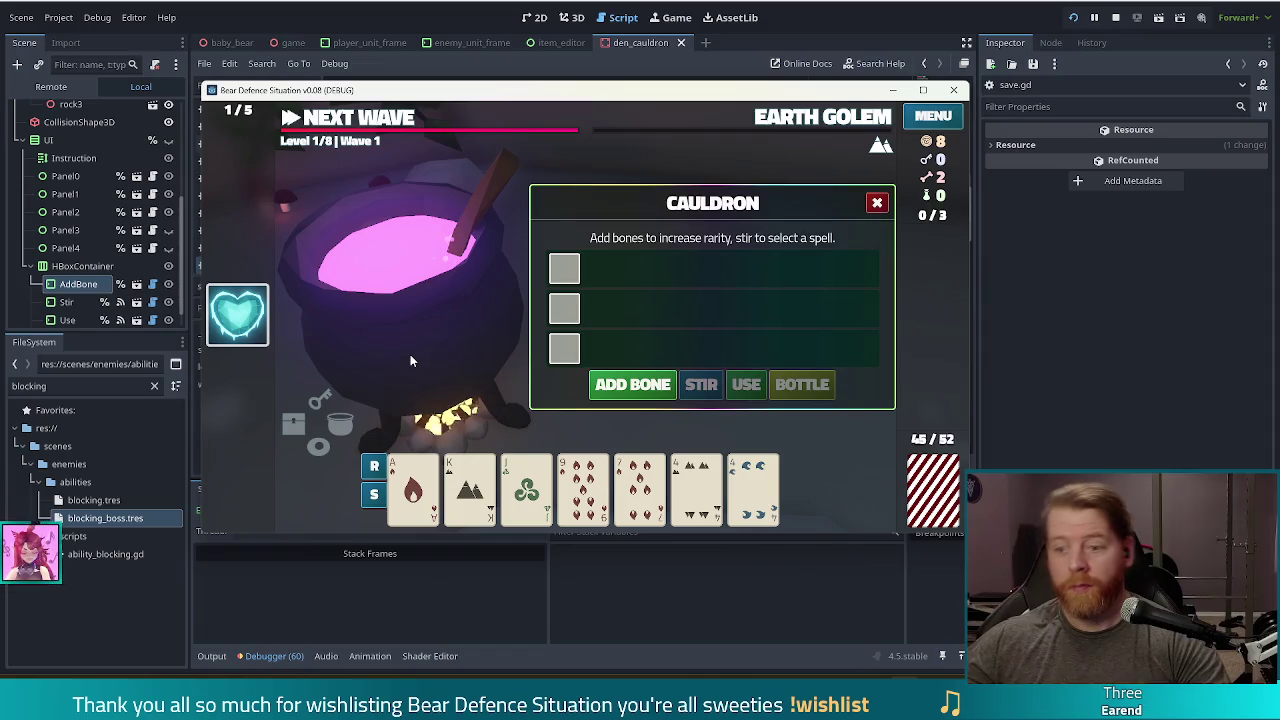
Add a bone, stir, and inscribe the Fehu rune onto the Ace of Fire.
left_click(497, 432)
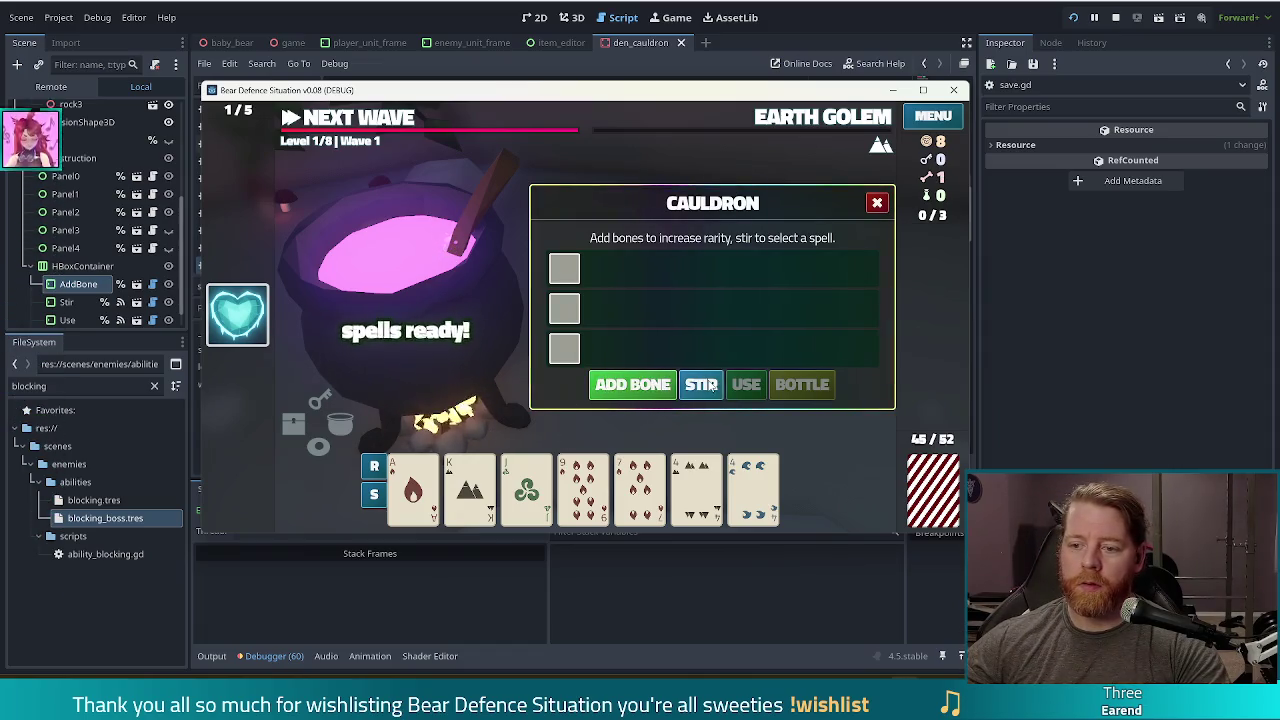
left_click(701, 384)
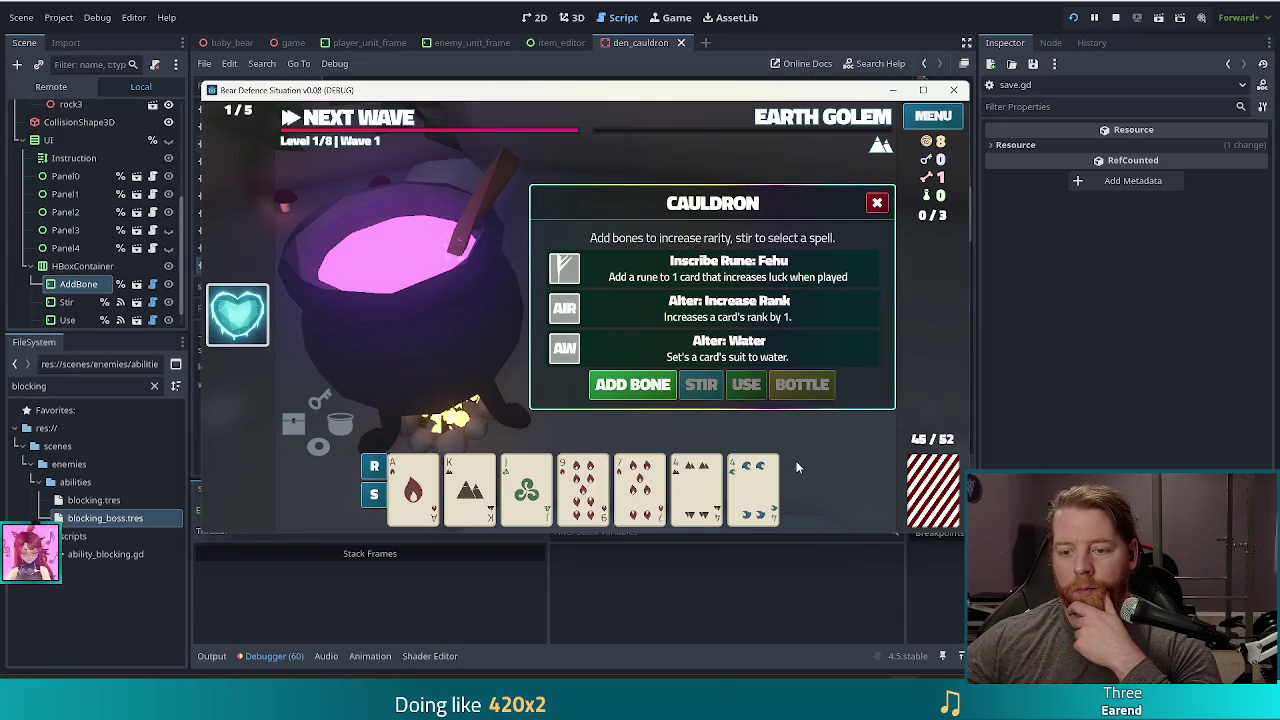
left_click(688, 388)
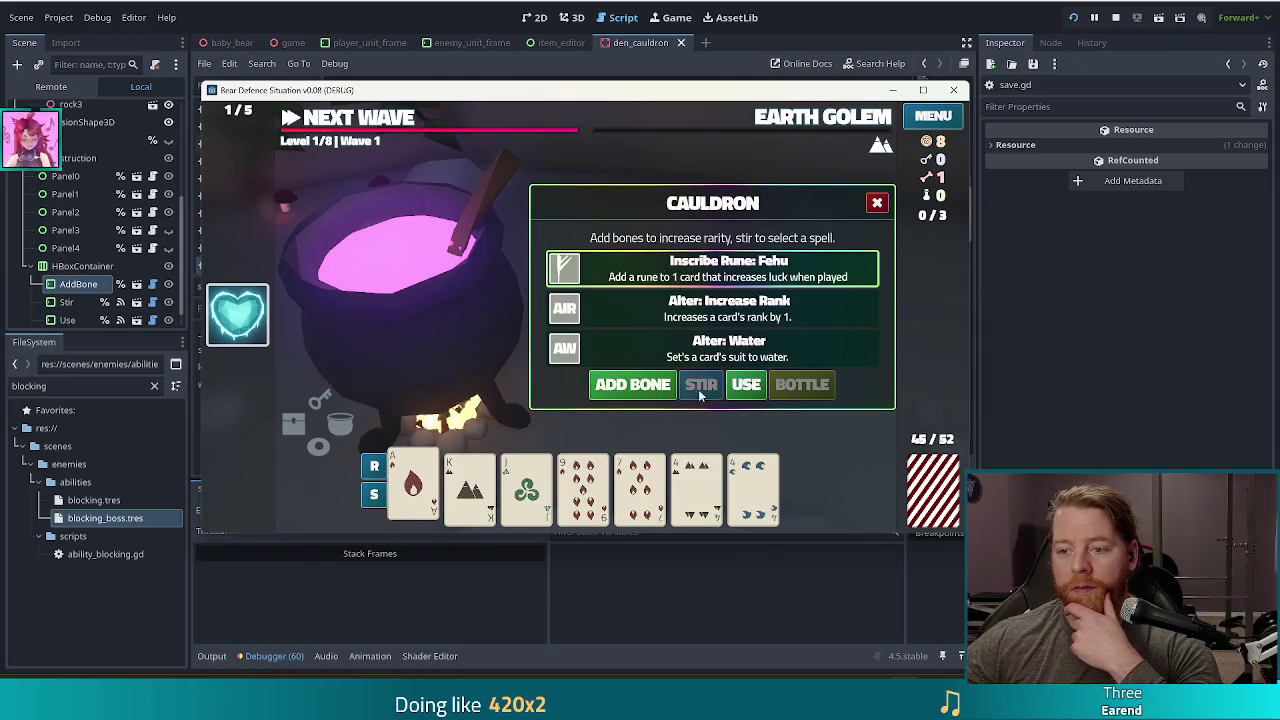
left_click(746, 385)
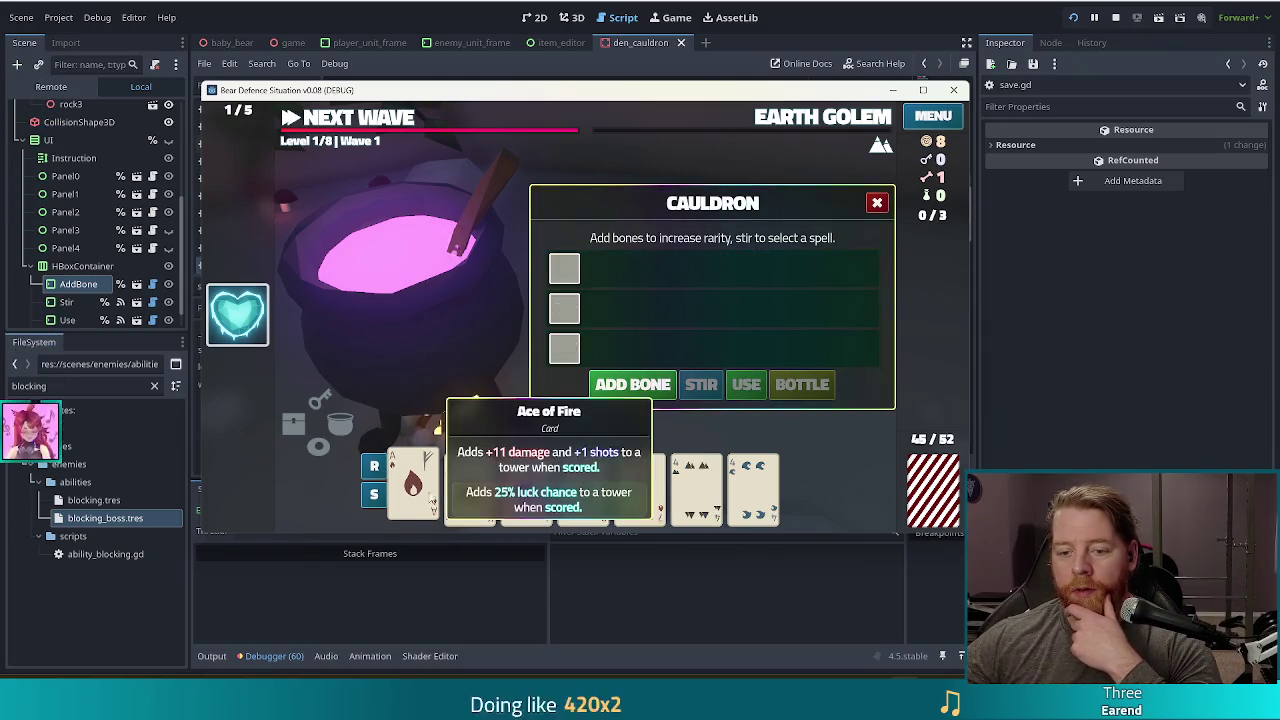
Close the cauldron and throw gold into the wishing well.
left_click(877, 203)
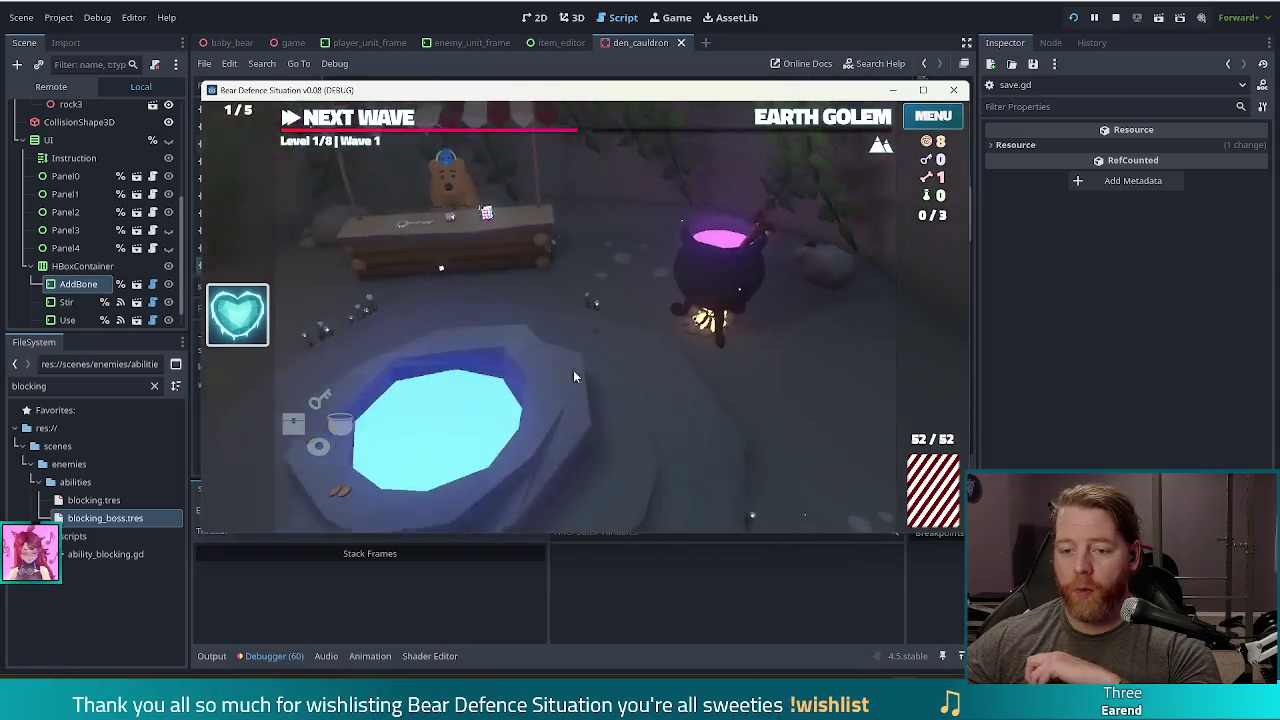
left_click(571, 376)
left_click(711, 380)
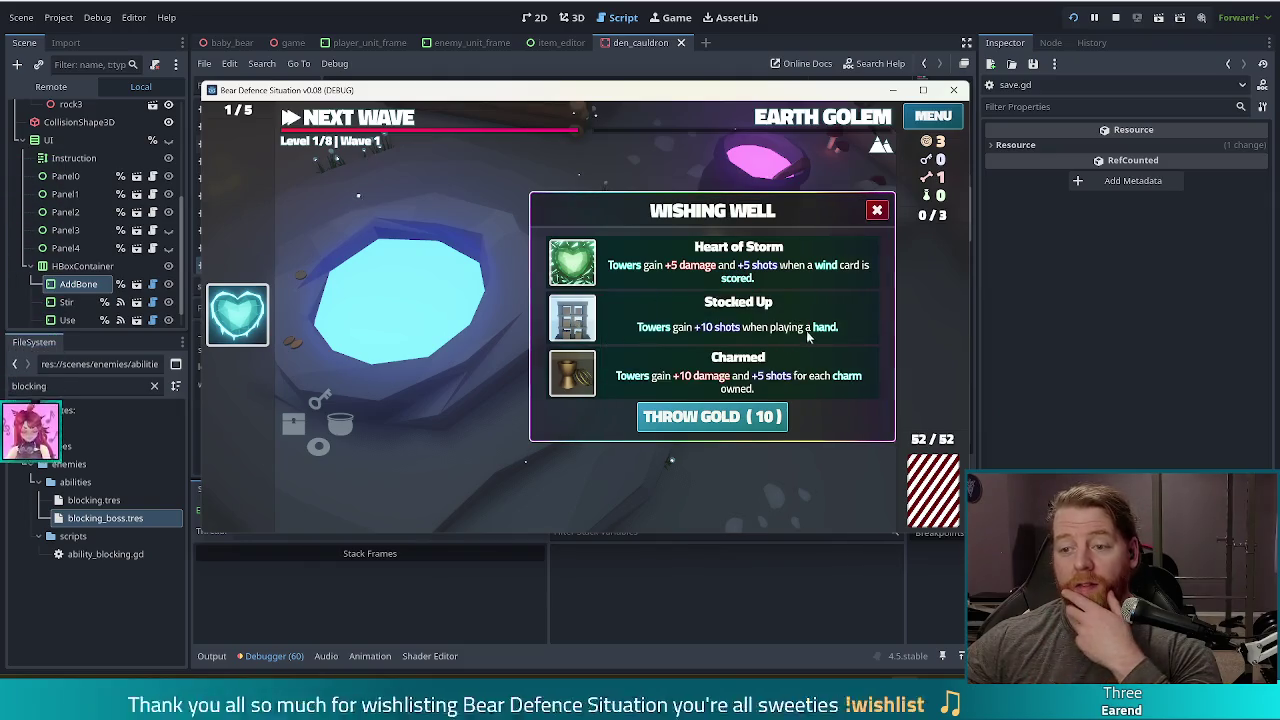
Take the Heart of Storm wish from the wishing well and close its window.
mouse_move(563, 265)
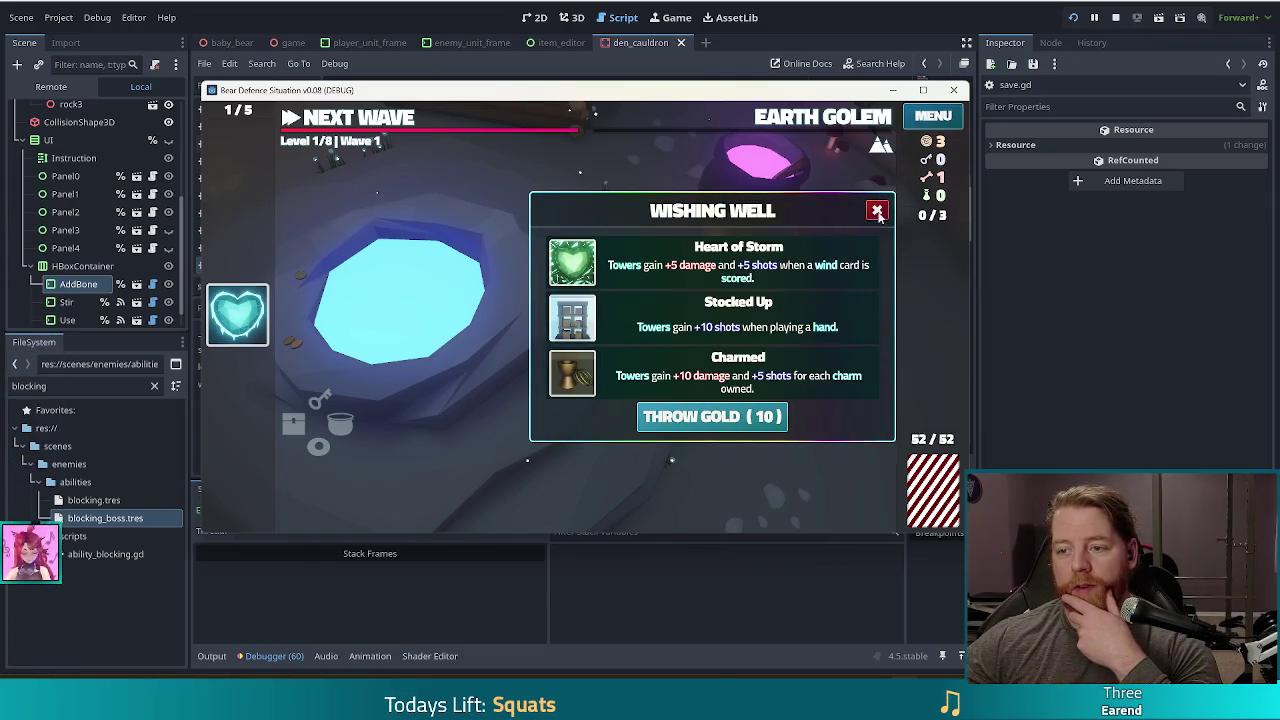
left_click(877, 209)
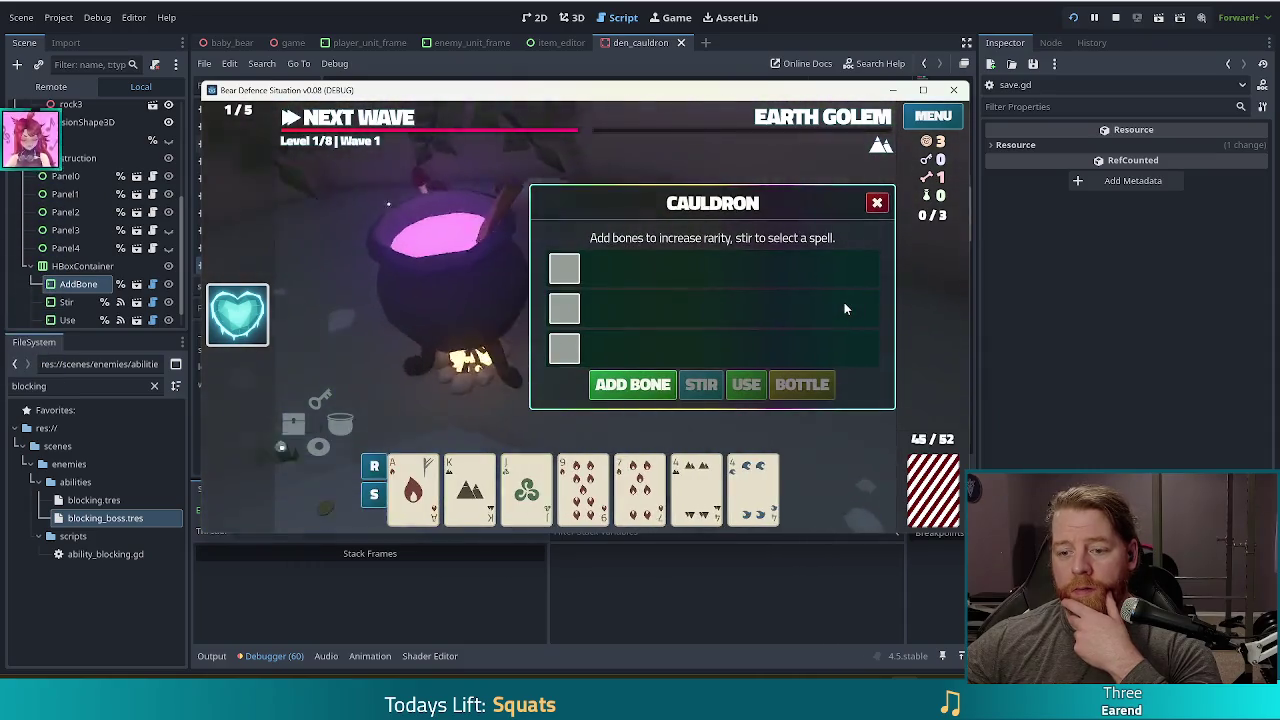
left_click(878, 205)
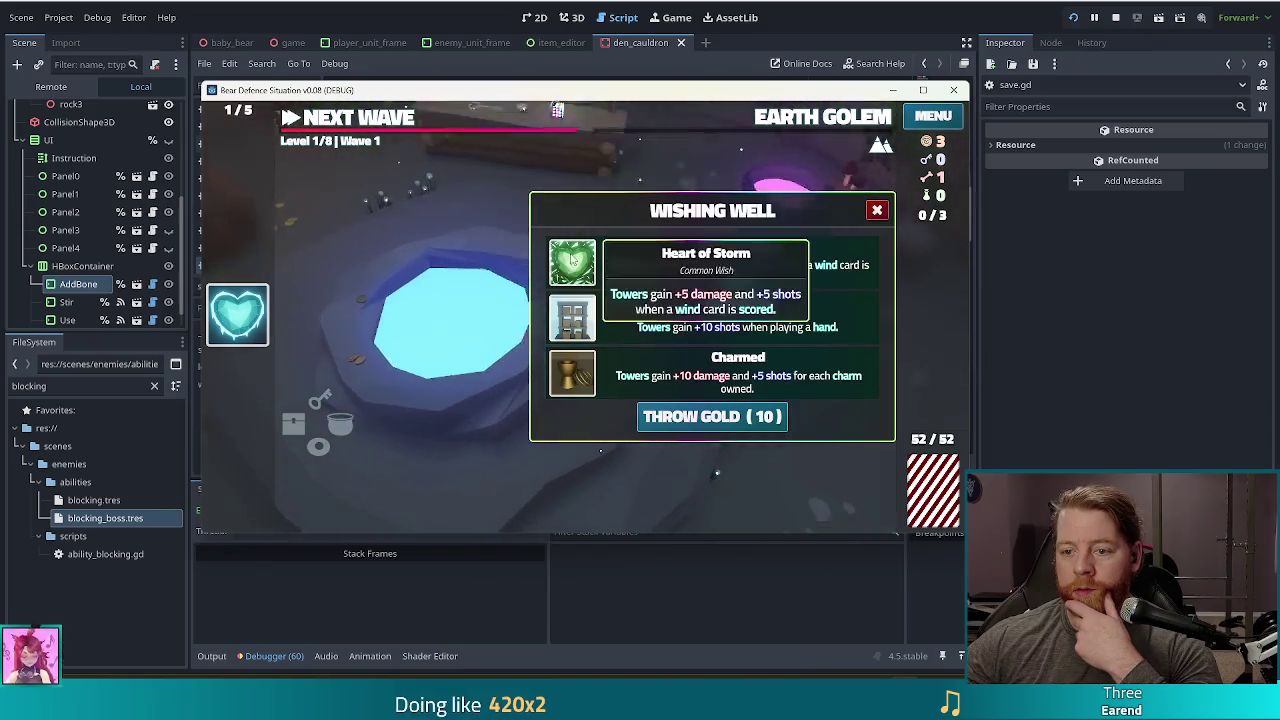
left_click(571, 257)
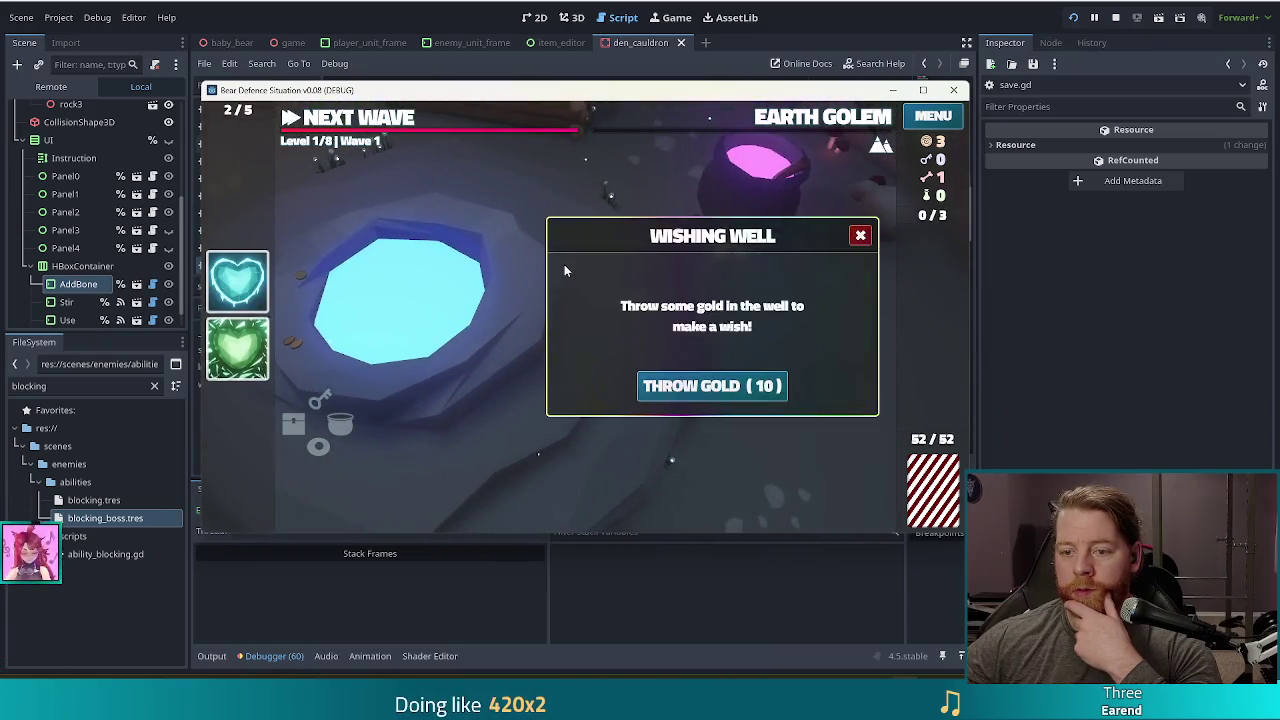
left_click(857, 234)
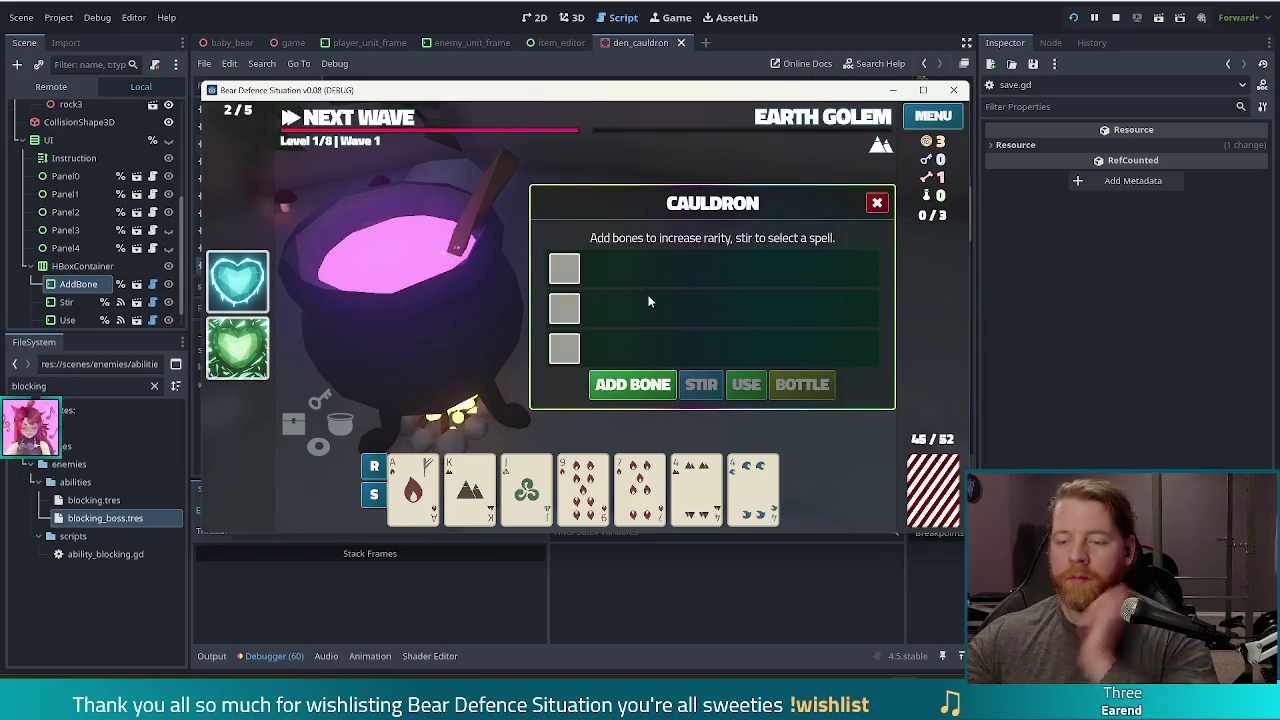
Add a bone, stir, cast Alter: Wind on the Ace of Fire, then return to the level map.
left_click(645, 390)
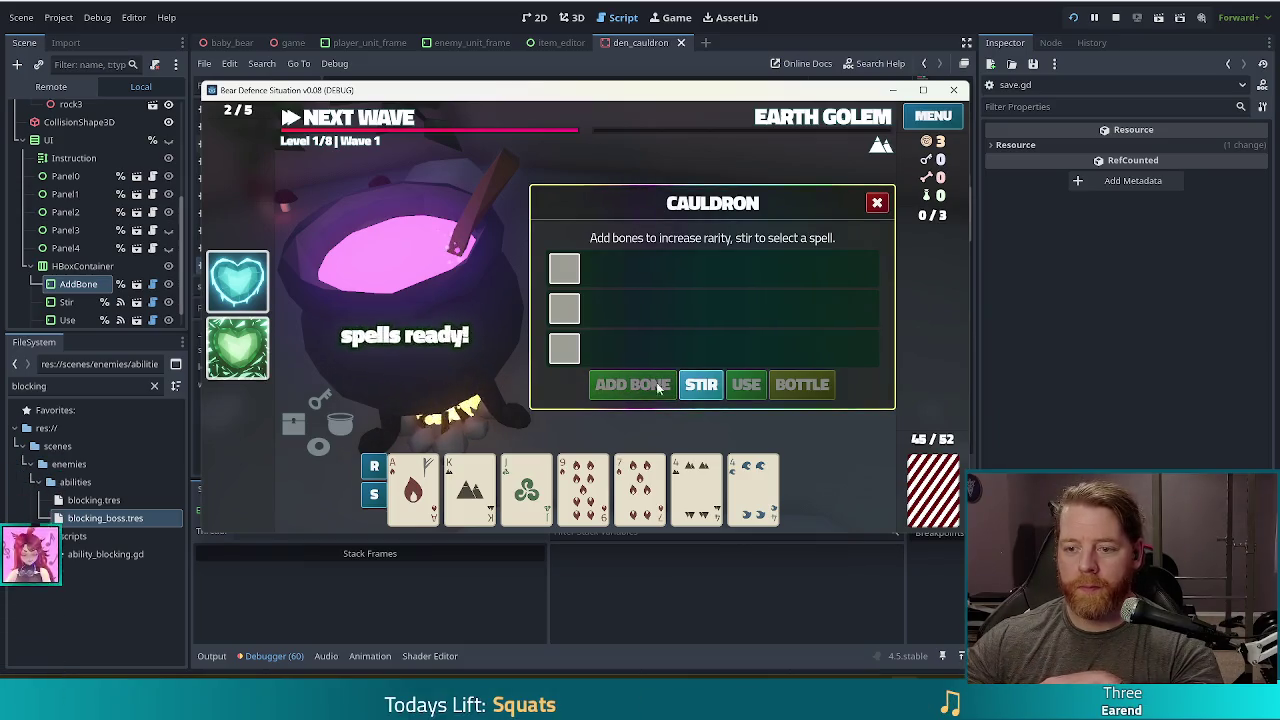
left_click(701, 384)
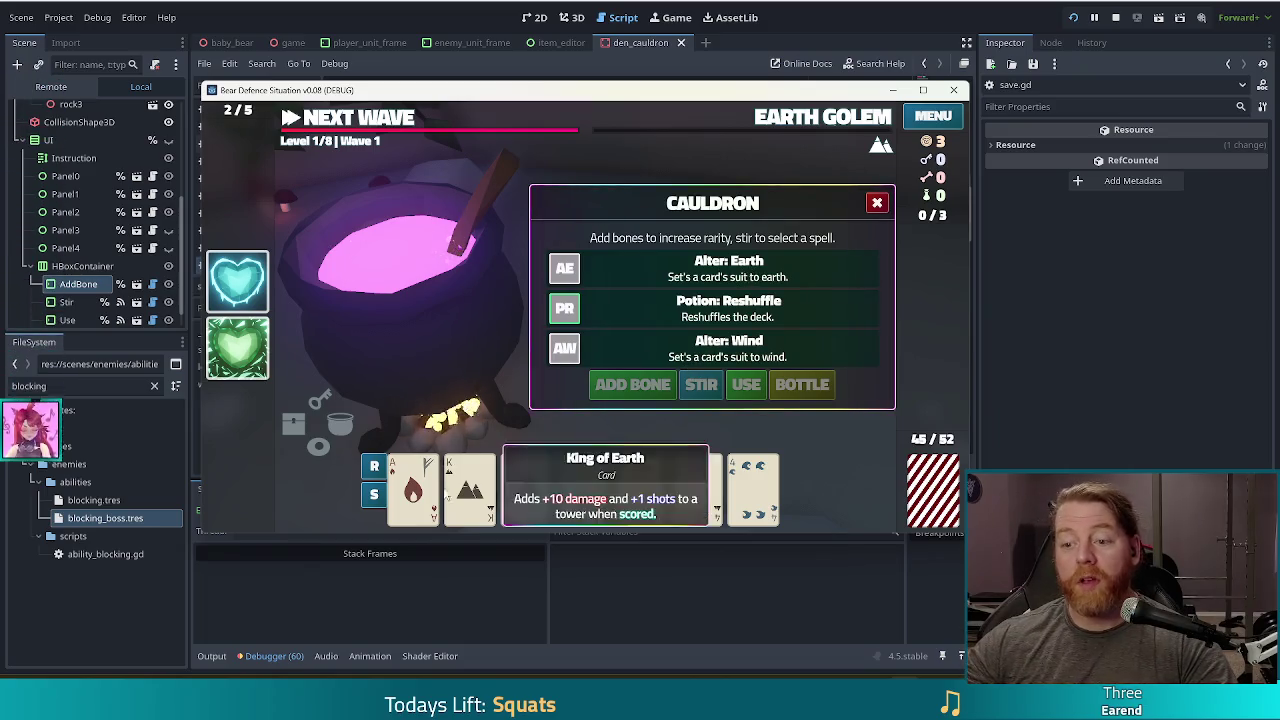
left_click(413, 488)
left_click(703, 358)
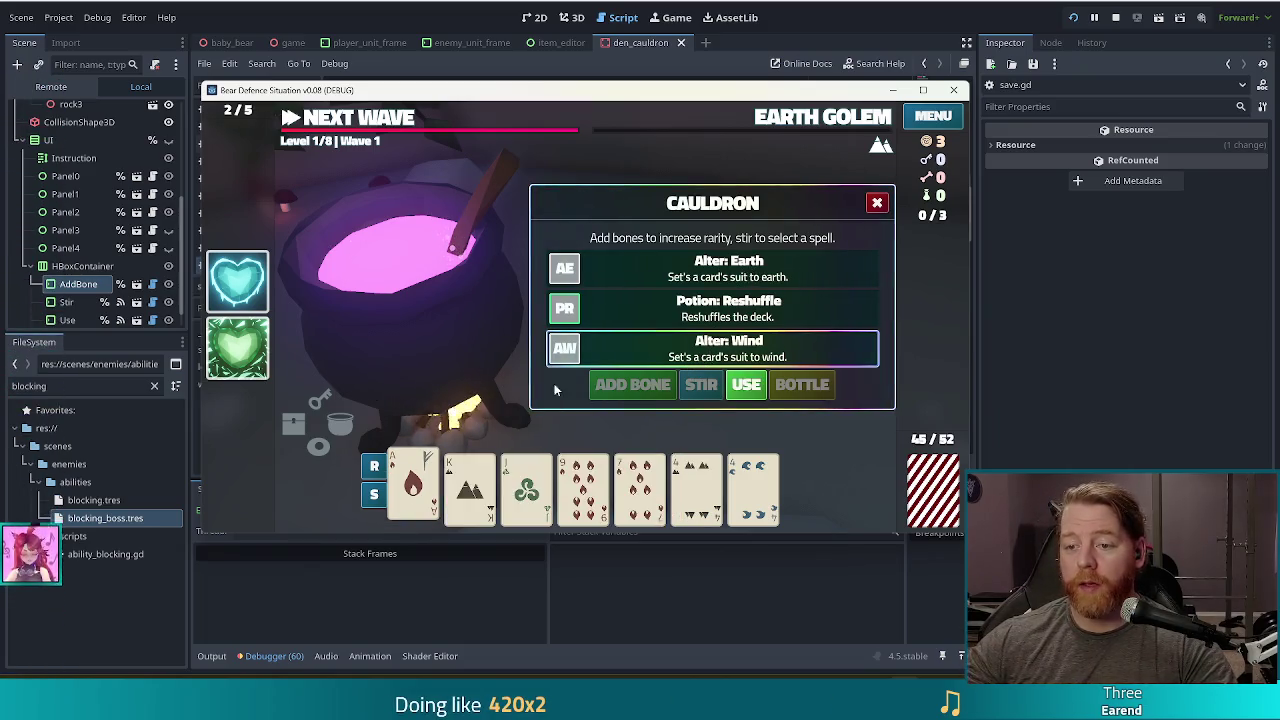
left_click(748, 388)
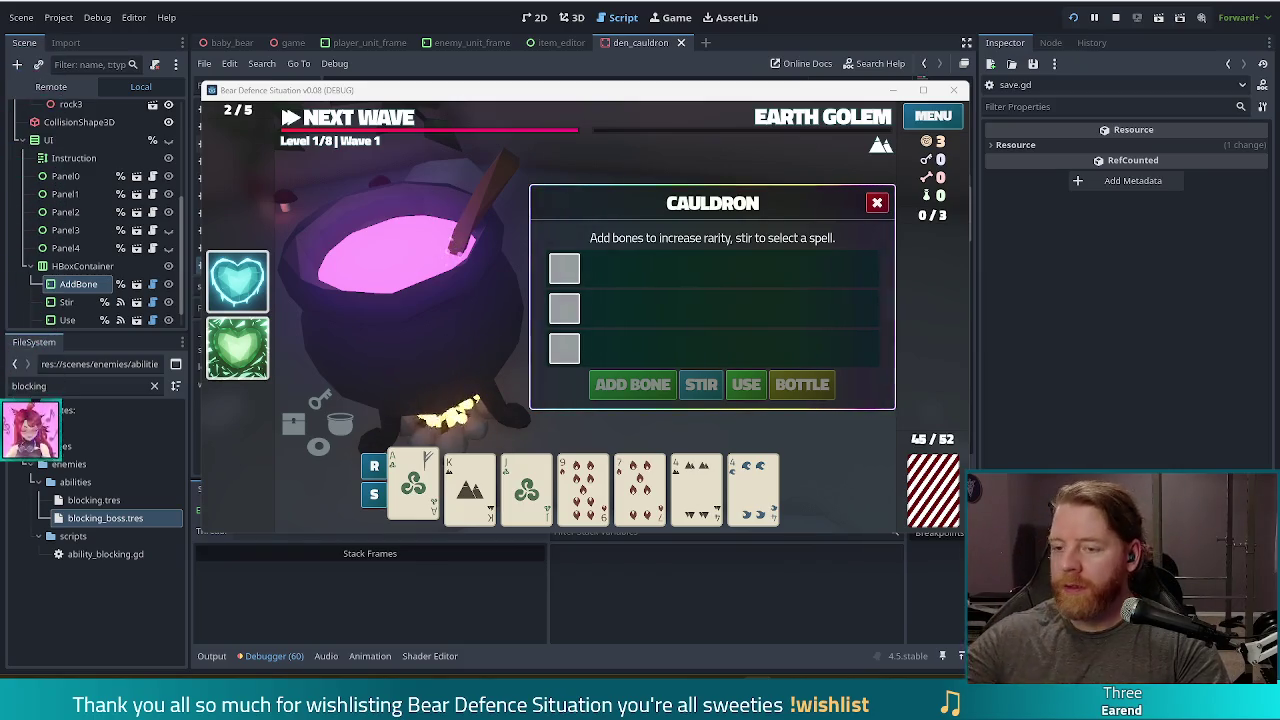
left_click(877, 203)
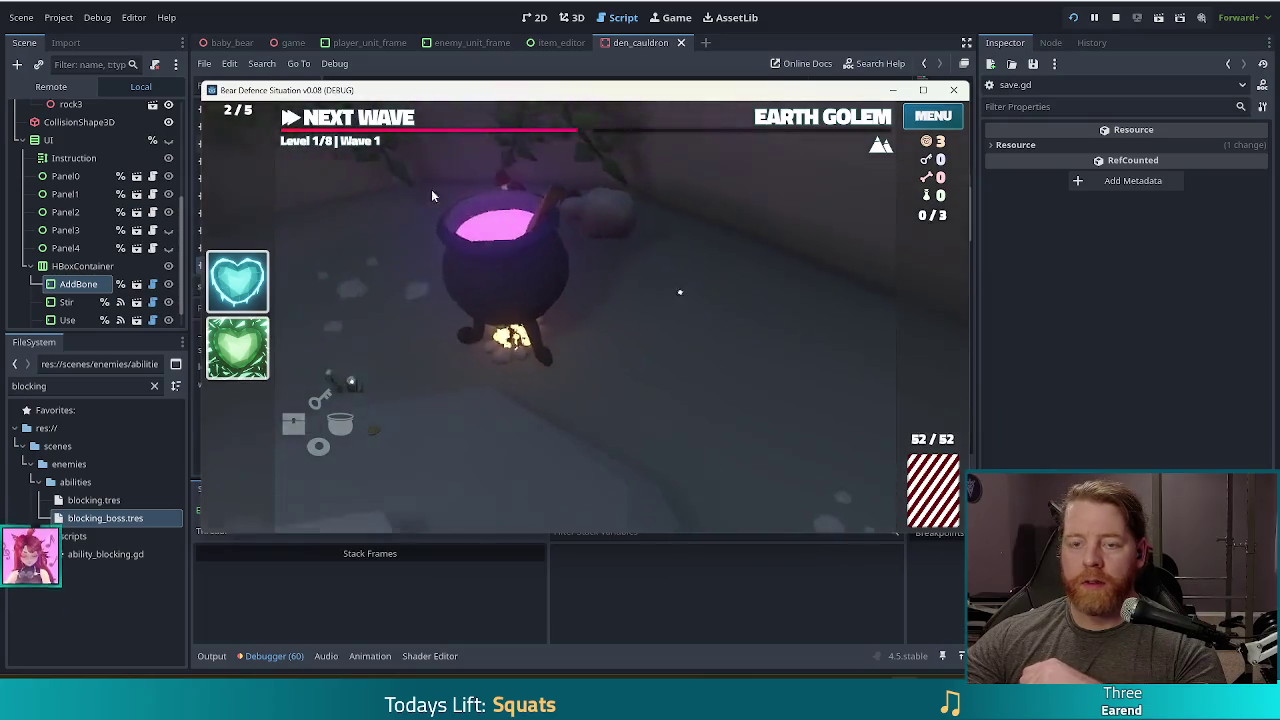
left_click(355, 119)
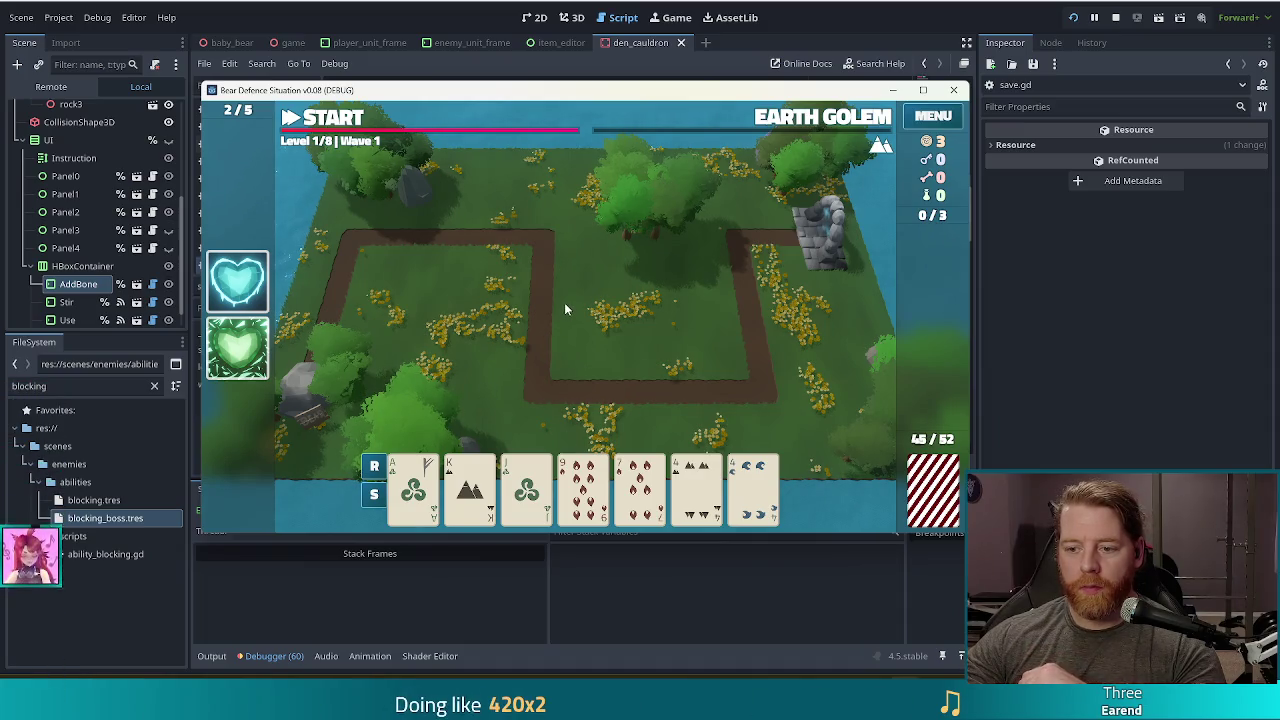
Discard the 9 and 7, then discard two more cards for fresh draws.
left_click(583, 488)
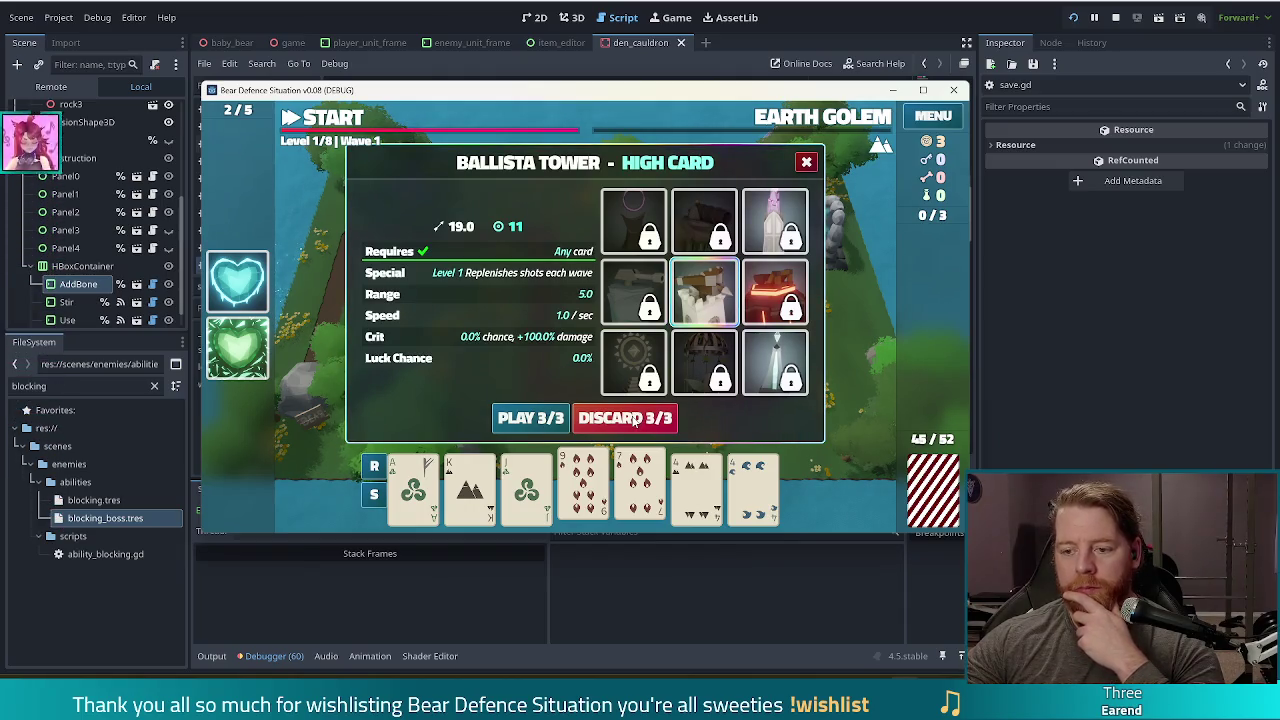
left_click(632, 418)
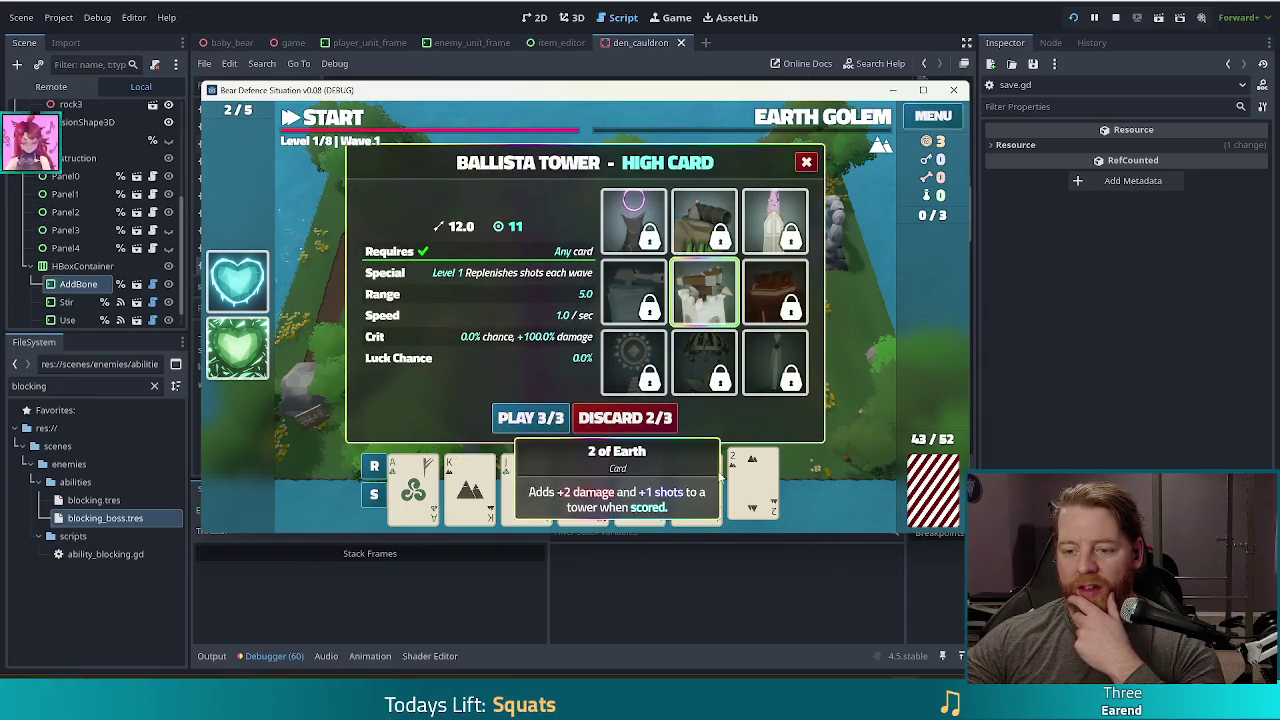
left_click(640, 488)
left_click(697, 488)
left_click(625, 418)
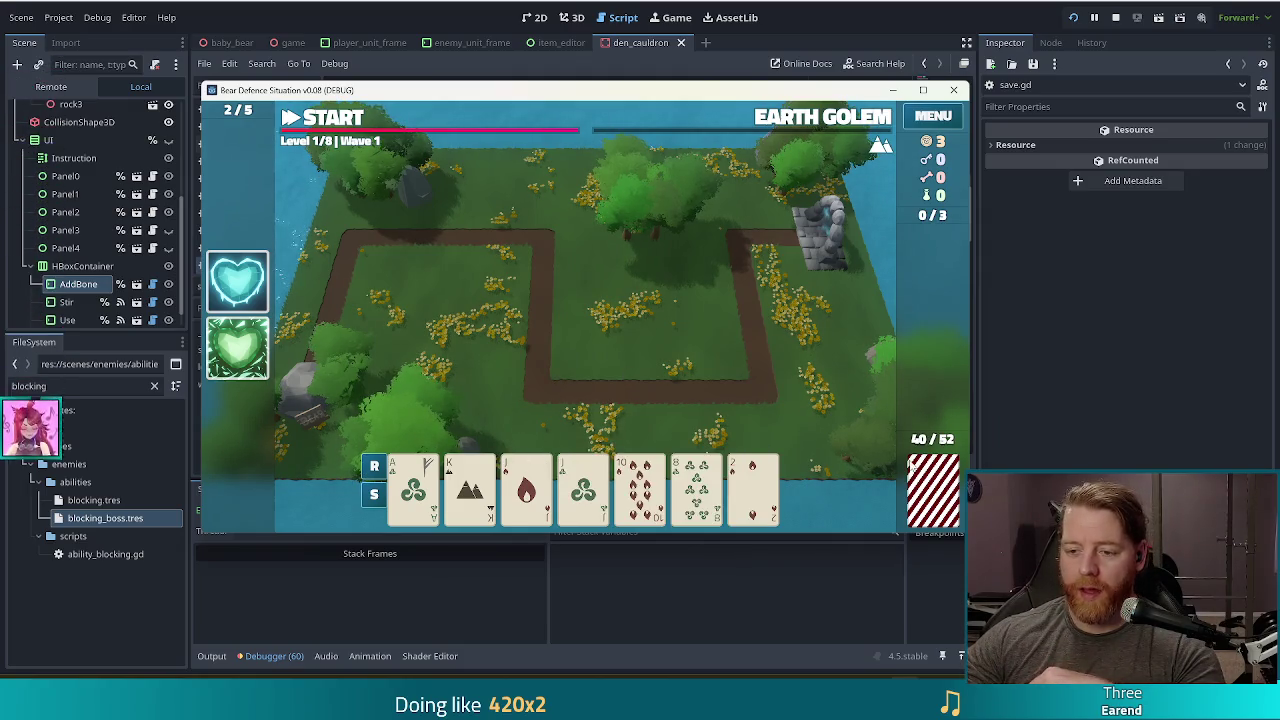
Build a Pair of Jacks ballista tower beside the path, then discard two more cards.
left_click(526, 488)
left_click(583, 488)
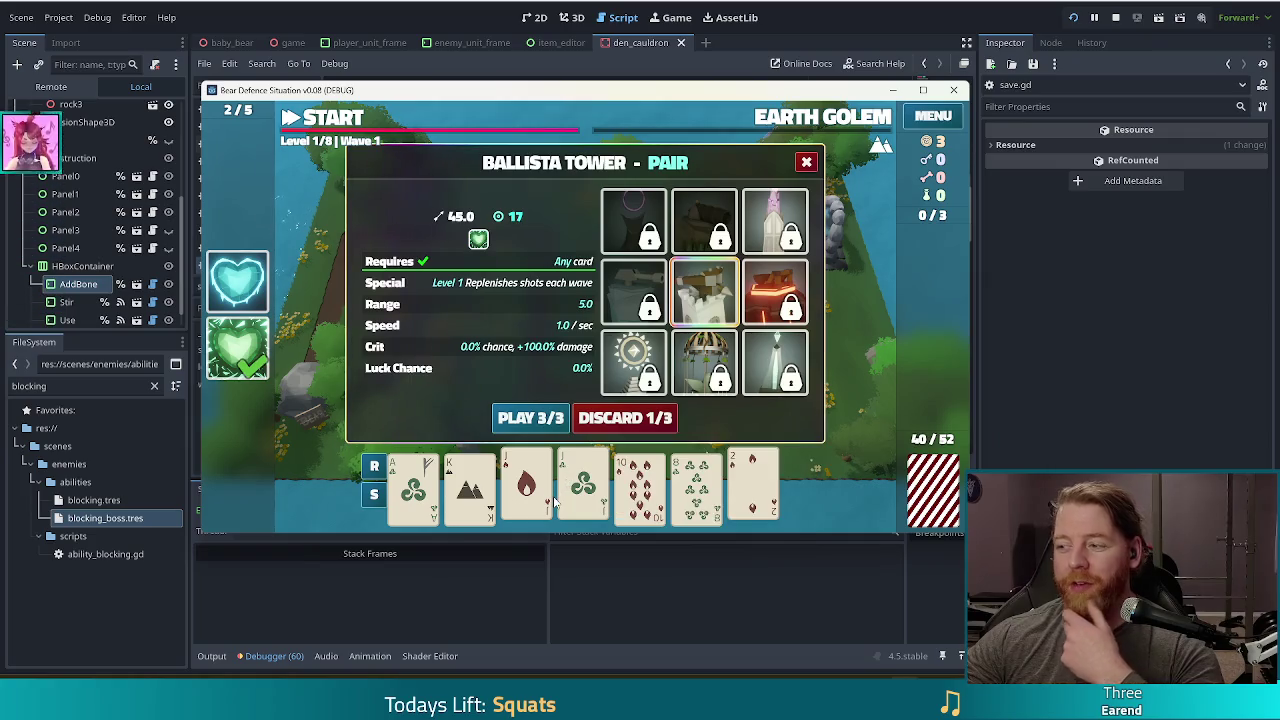
left_click(540, 419)
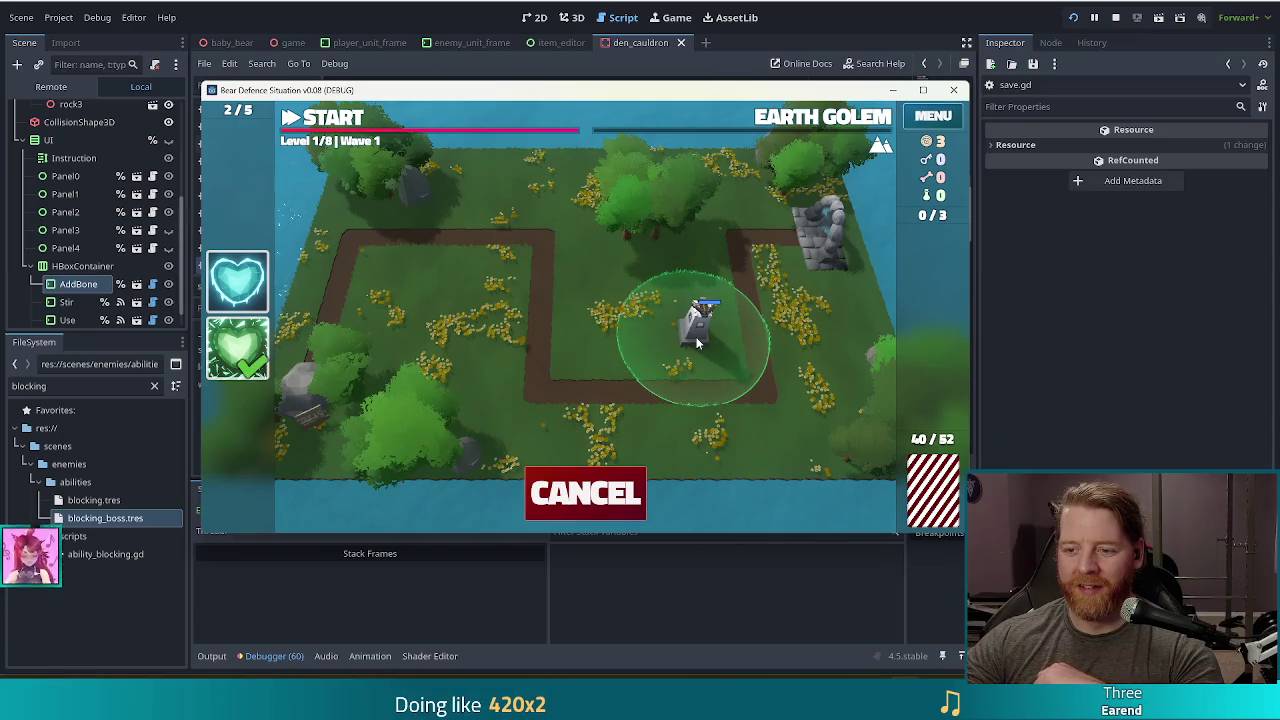
left_click(717, 365)
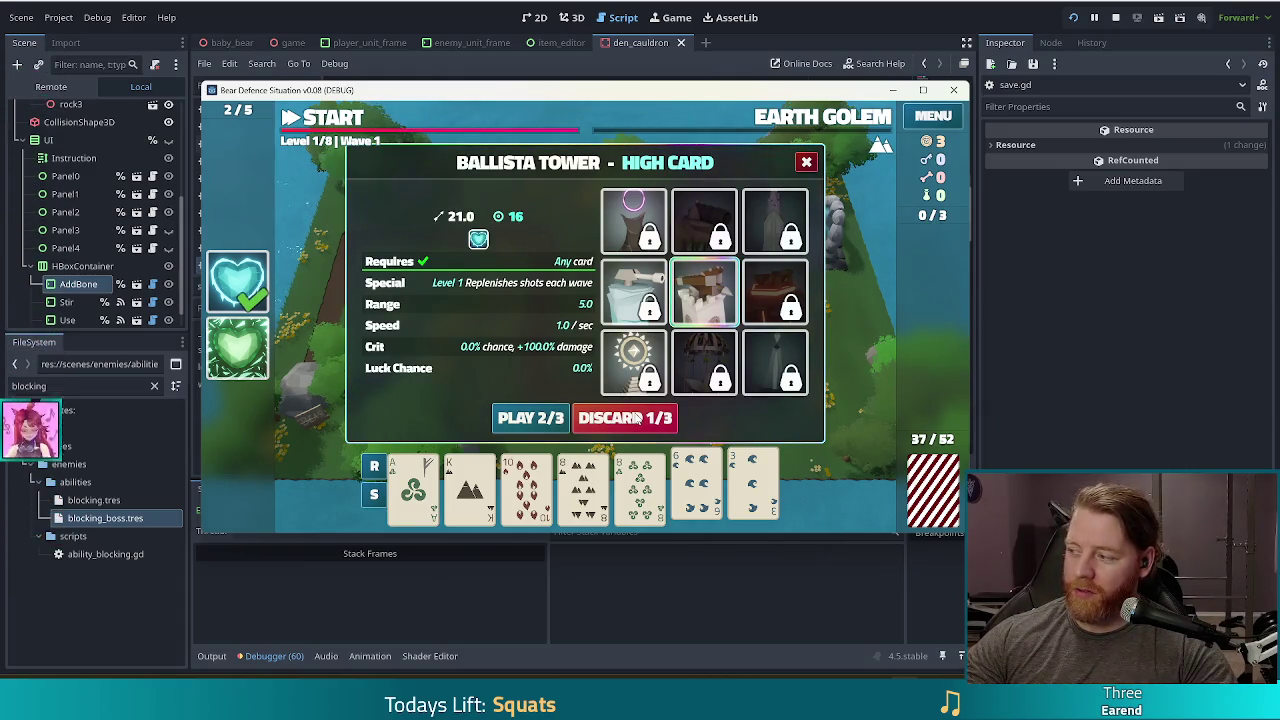
left_click(637, 418)
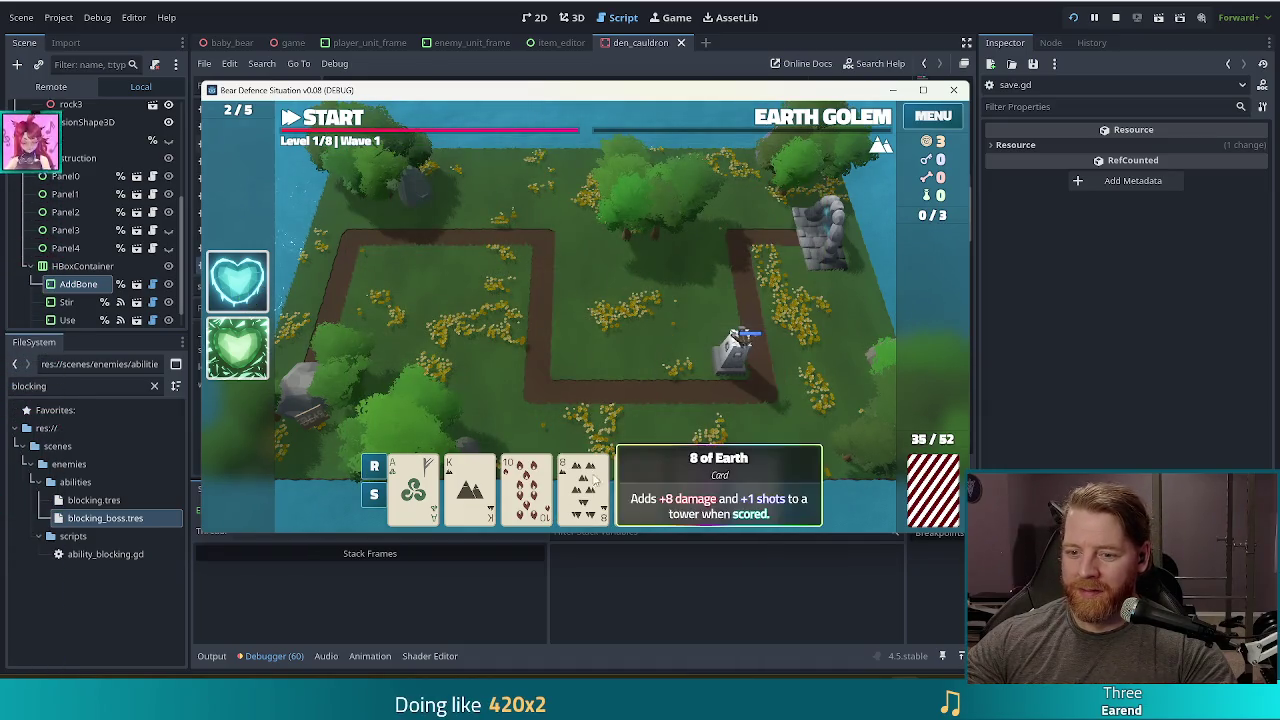
Build a pair-of-eights tower next to the first ballista.
left_click(648, 490)
left_click(648, 490)
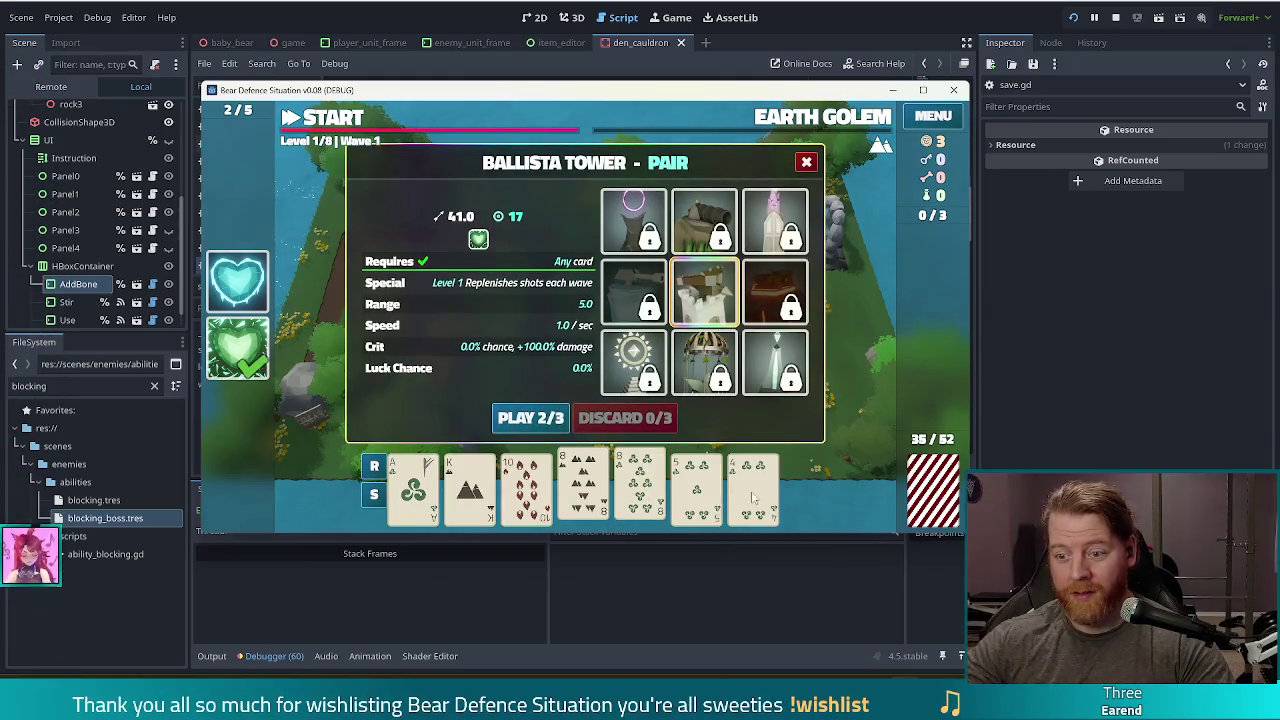
left_click(536, 418)
left_click(710, 352)
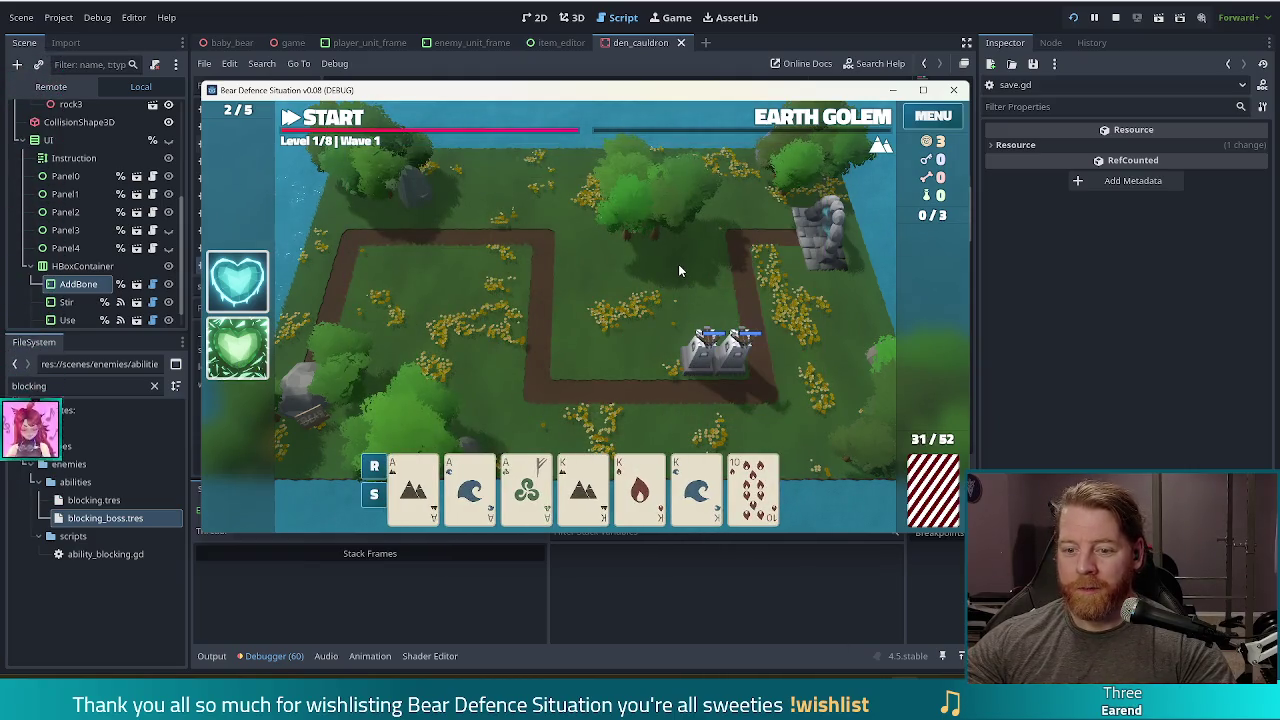
Build a Full House tower (three aces, two kings) on the map's left.
left_click(413, 495)
left_click(469, 495)
left_click(527, 503)
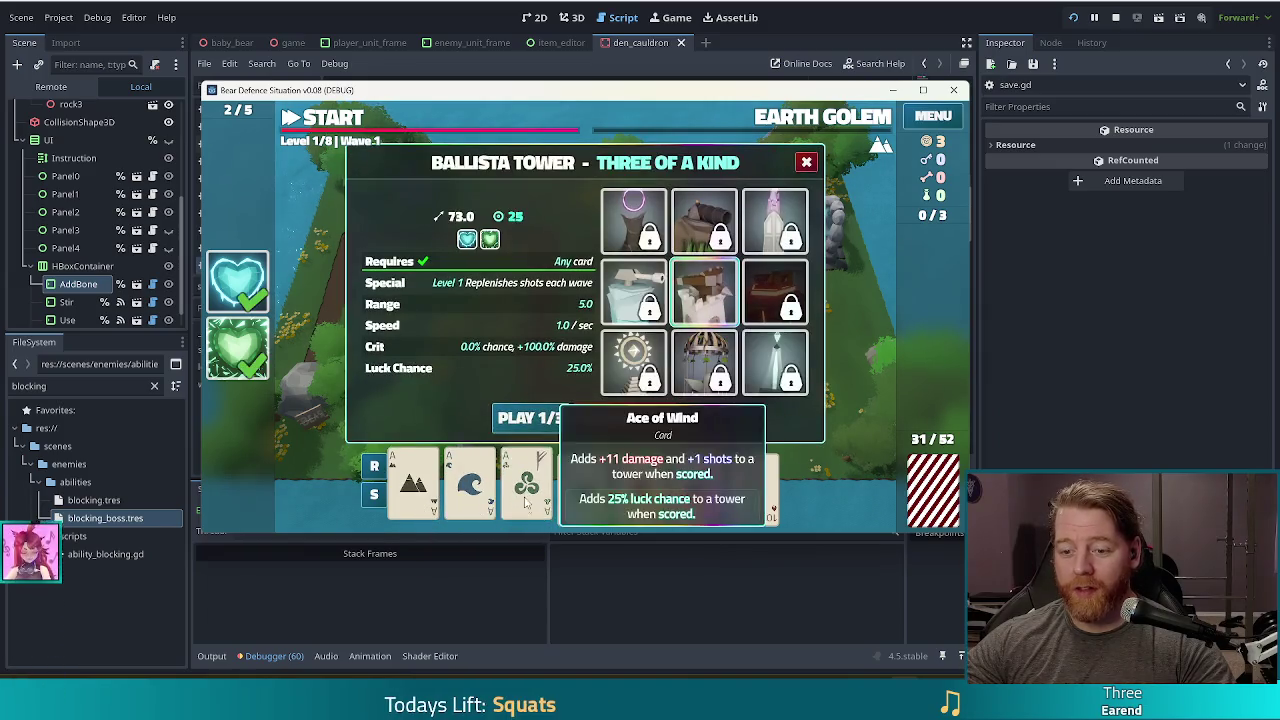
left_click(583, 490)
left_click(697, 490)
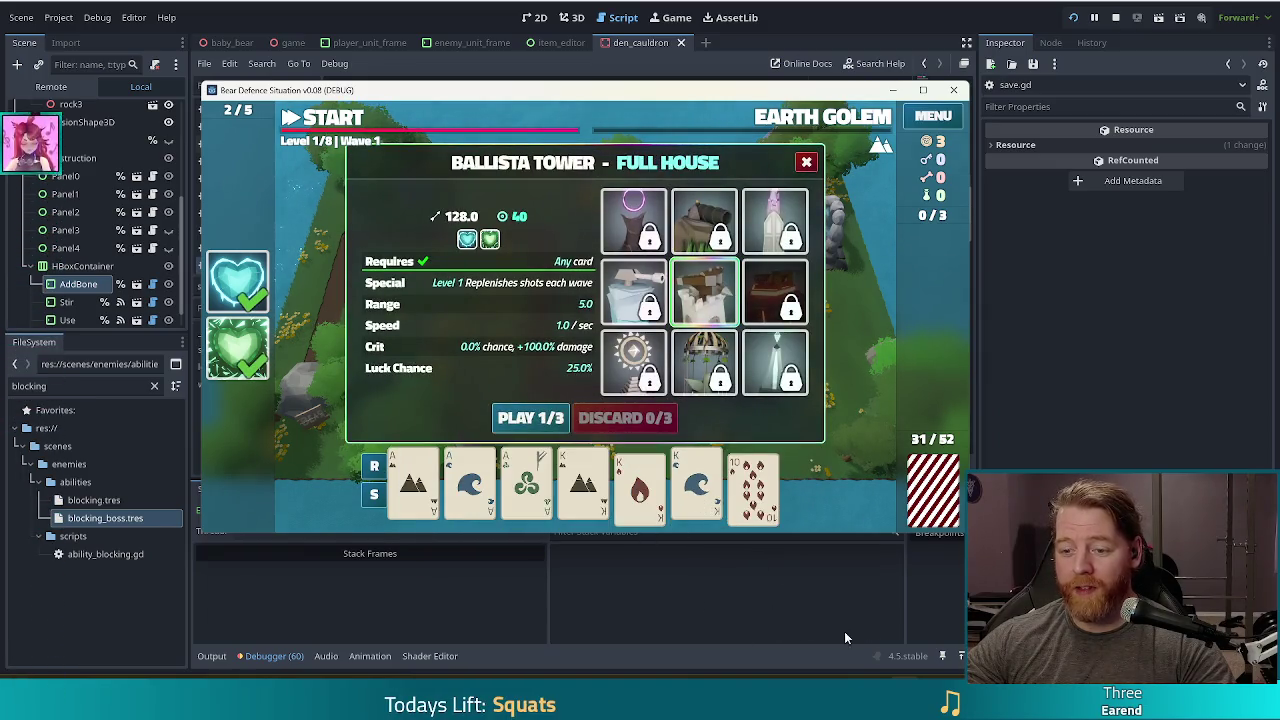
left_click(538, 418)
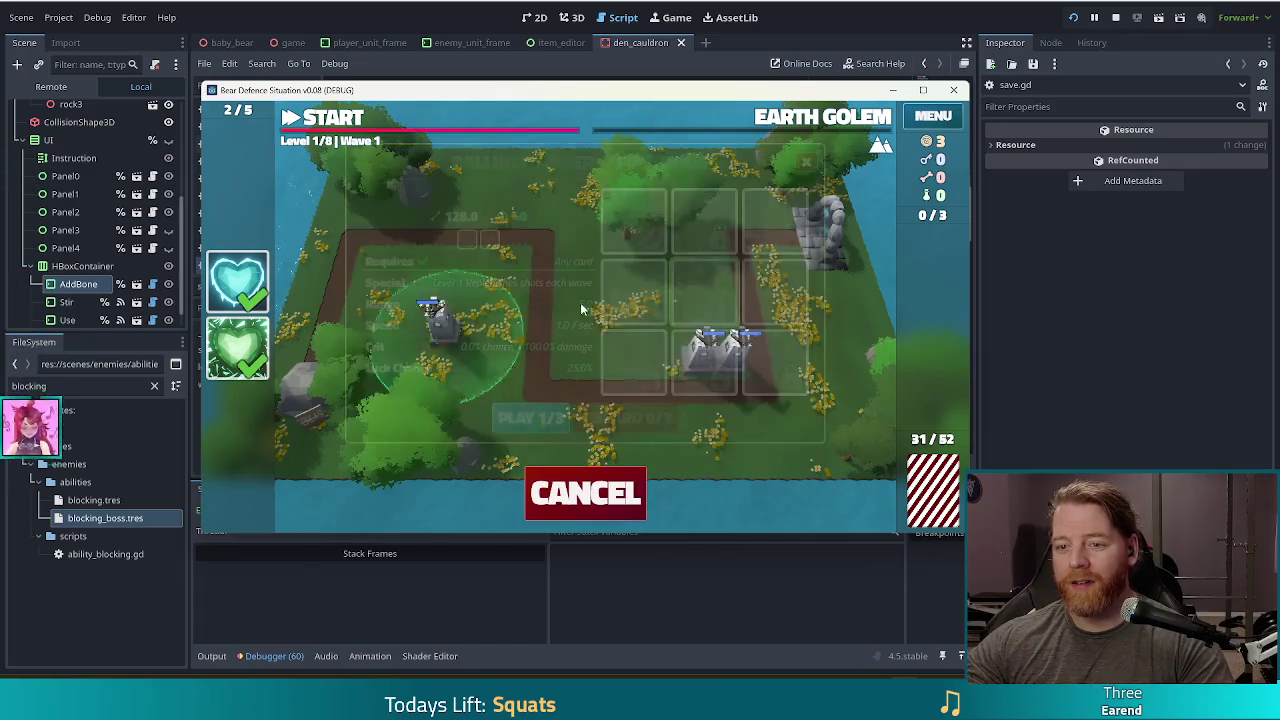
left_click(655, 370)
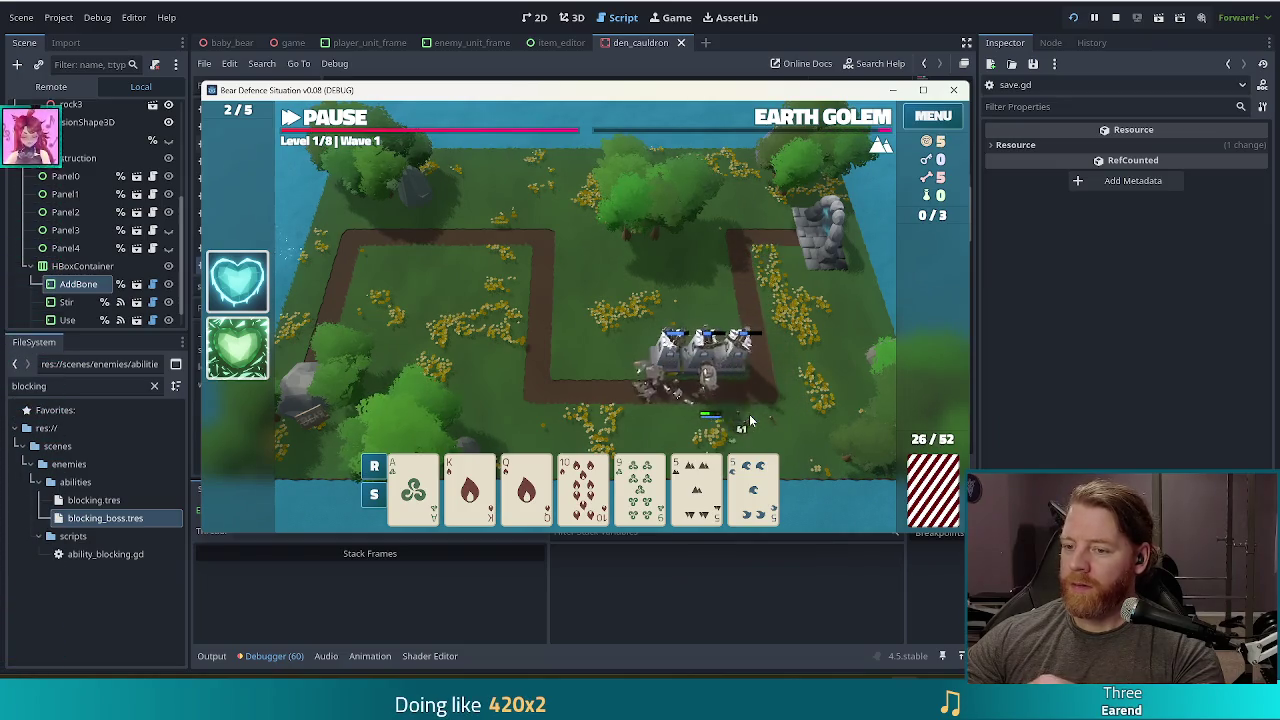
Accept the Wave Complete reward, raising gold from 5 to 7.
left_click(586, 386)
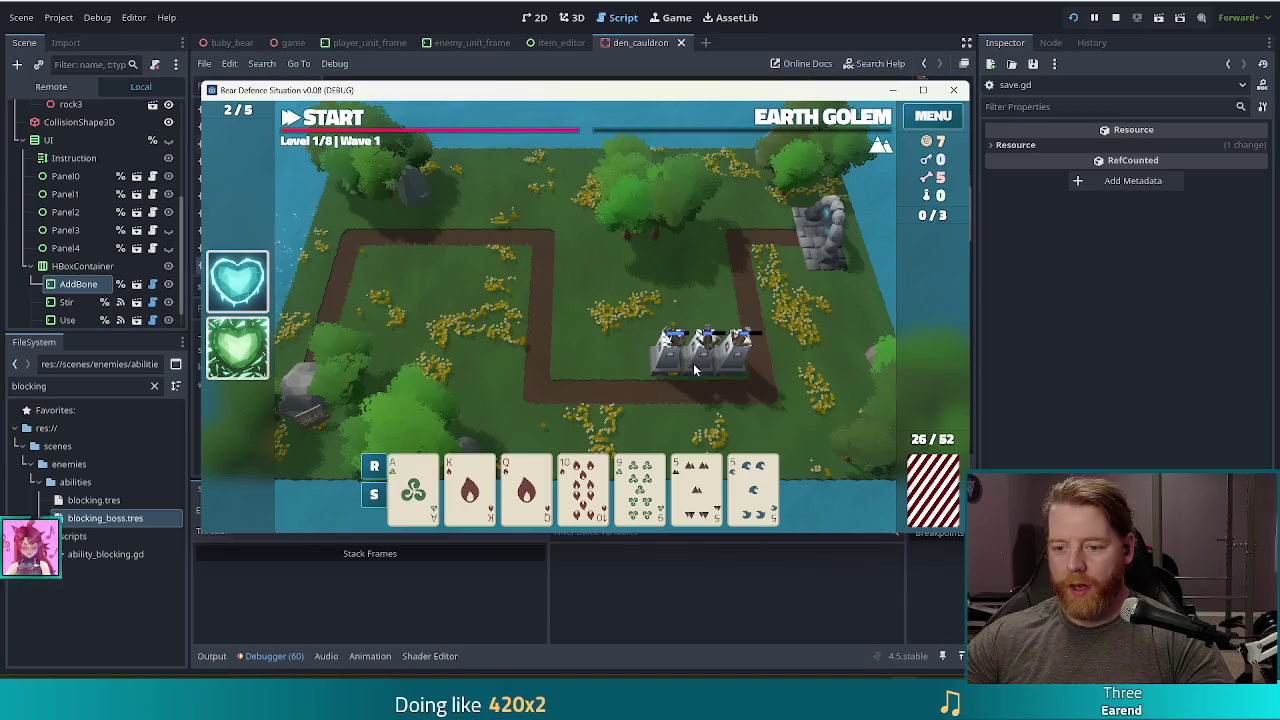
Play a pair of 5s as a ballista and place it beside the other towers.
left_click(640, 485)
left_click(697, 490)
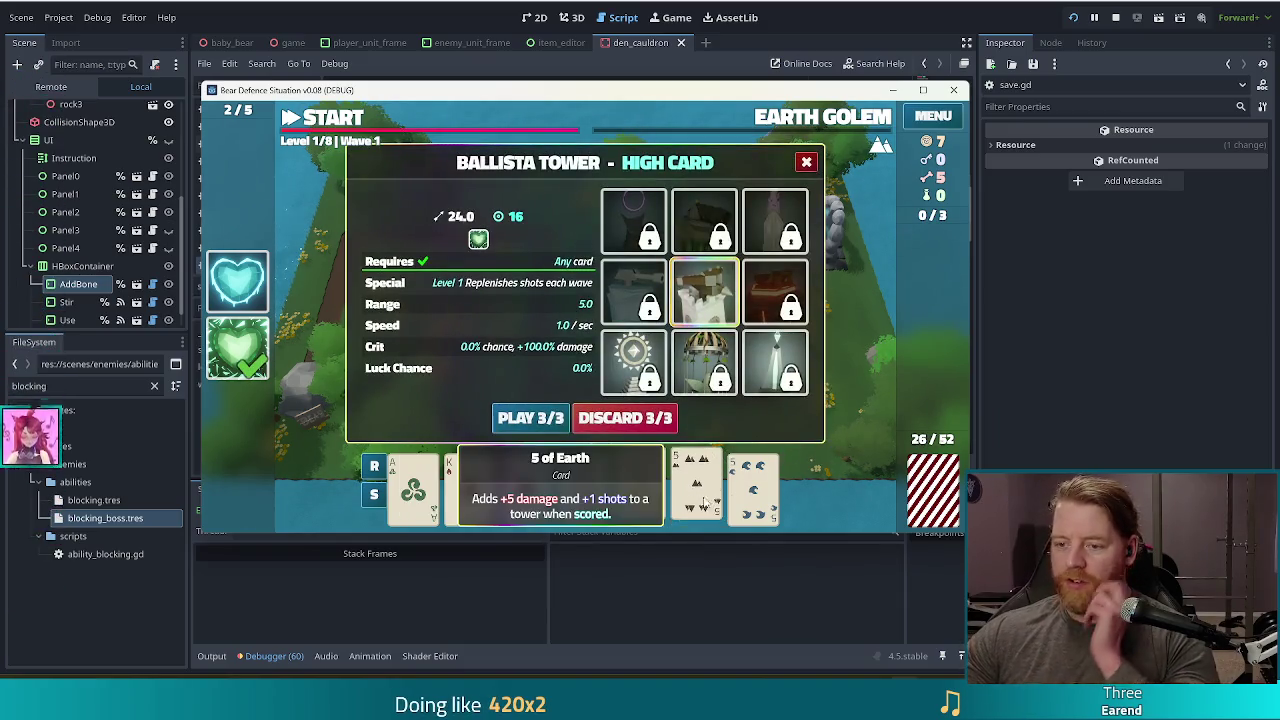
left_click(750, 500)
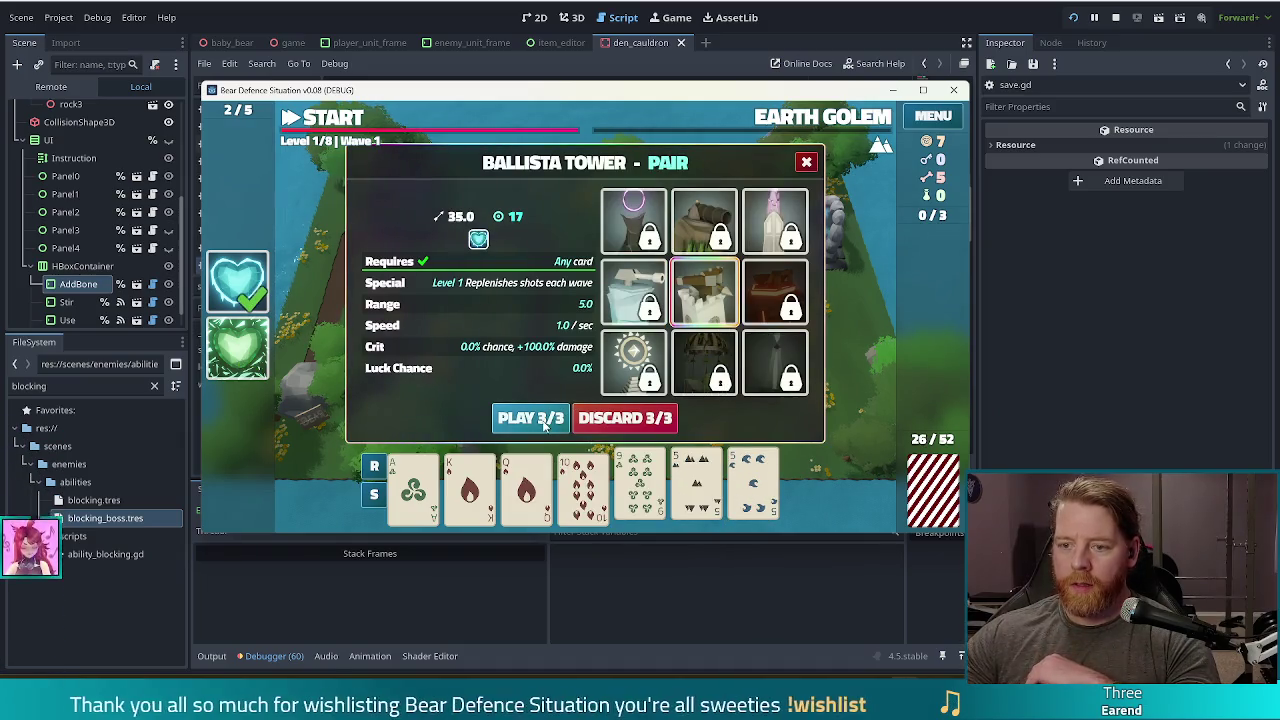
key("Tab")
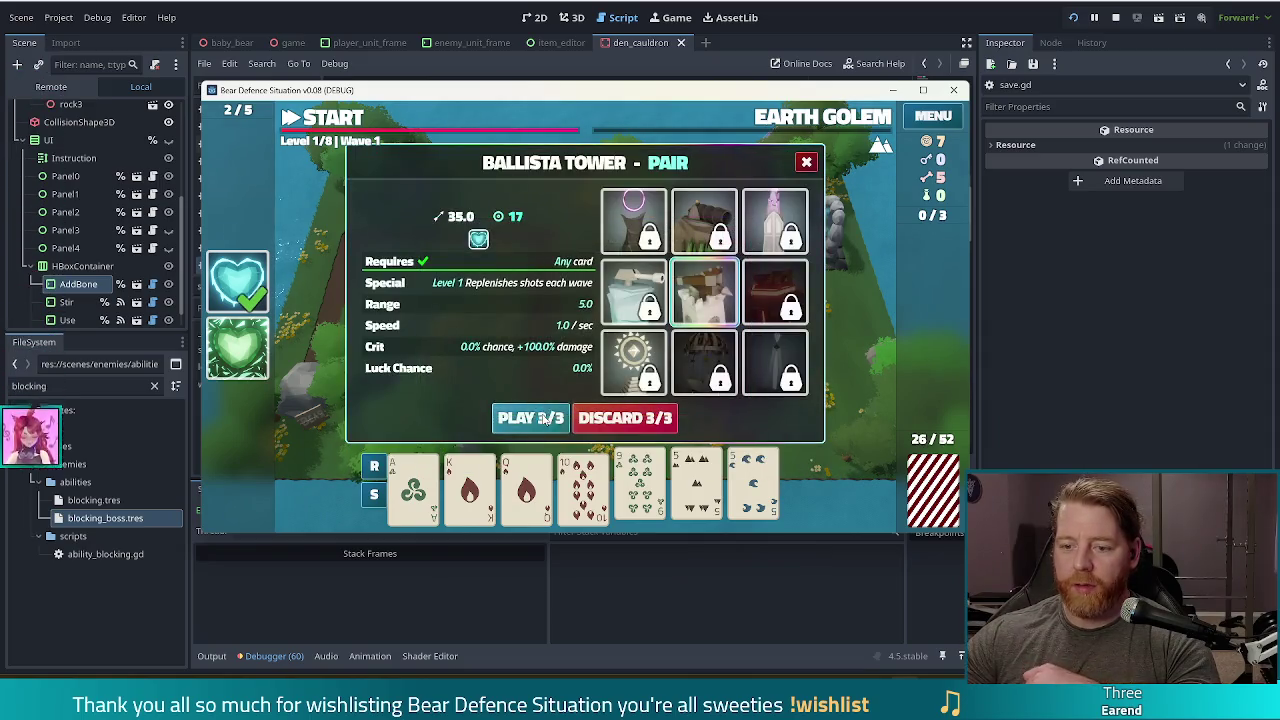
left_click(530, 418)
left_click(722, 340)
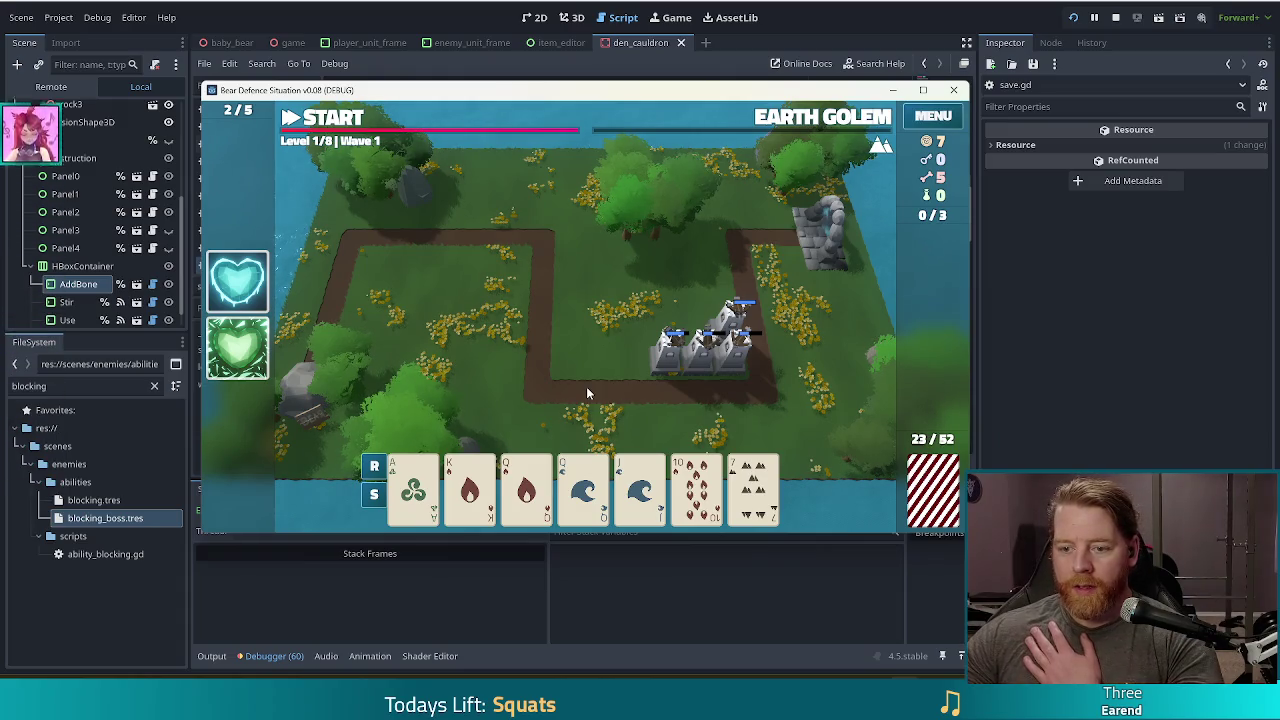
Discard the 7 of Earth, then build and place a Two Pair ballista from queens and 10s.
left_click(753, 488)
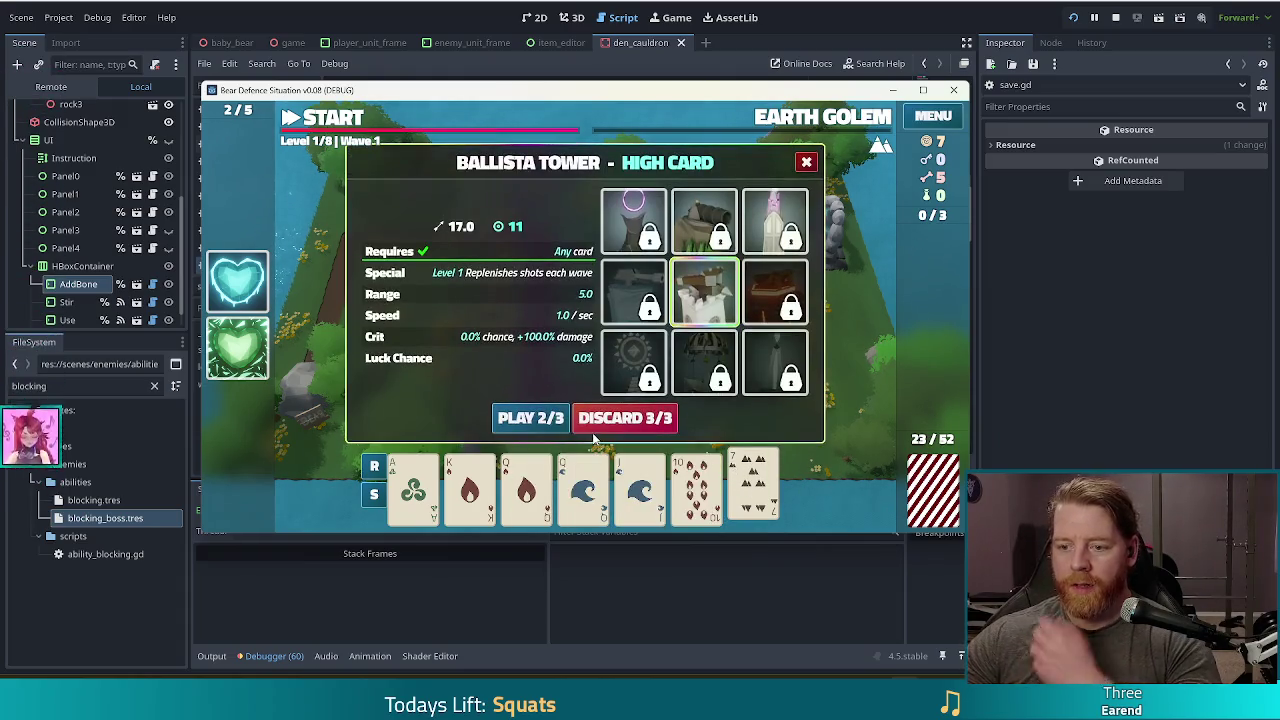
left_click(600, 424)
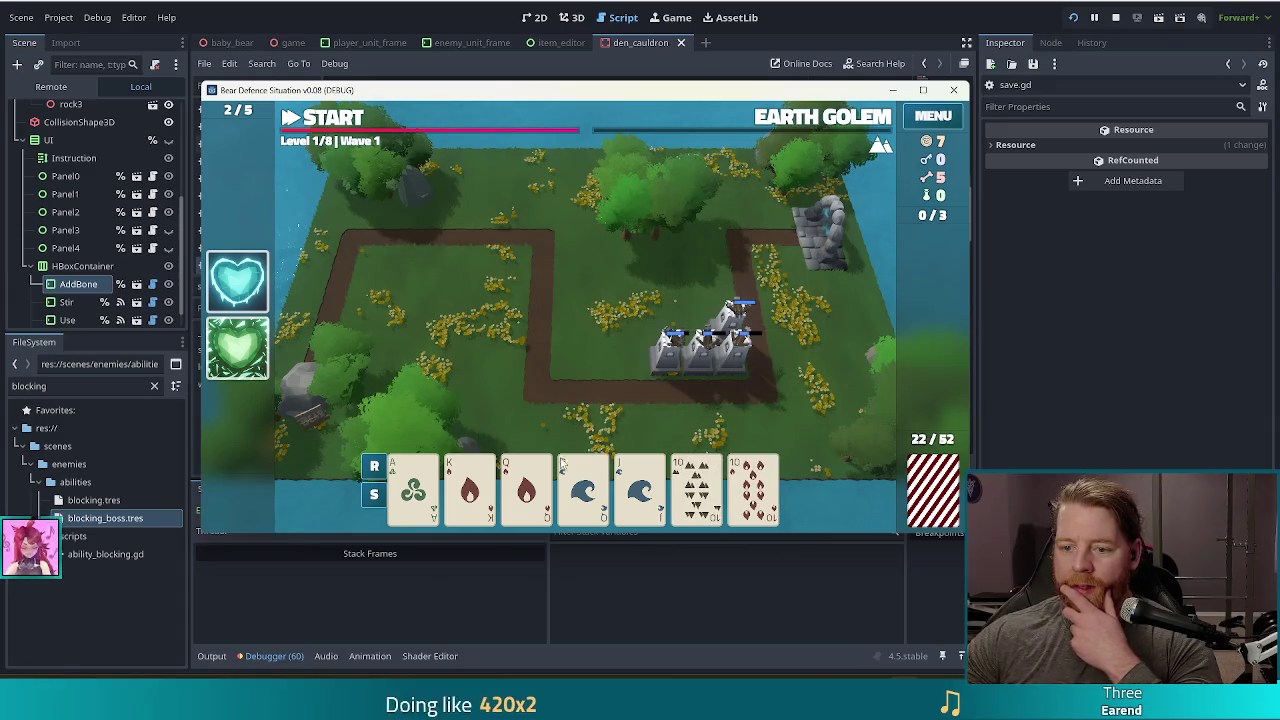
left_click(526, 480)
left_click(583, 480)
left_click(697, 485)
left_click(740, 502)
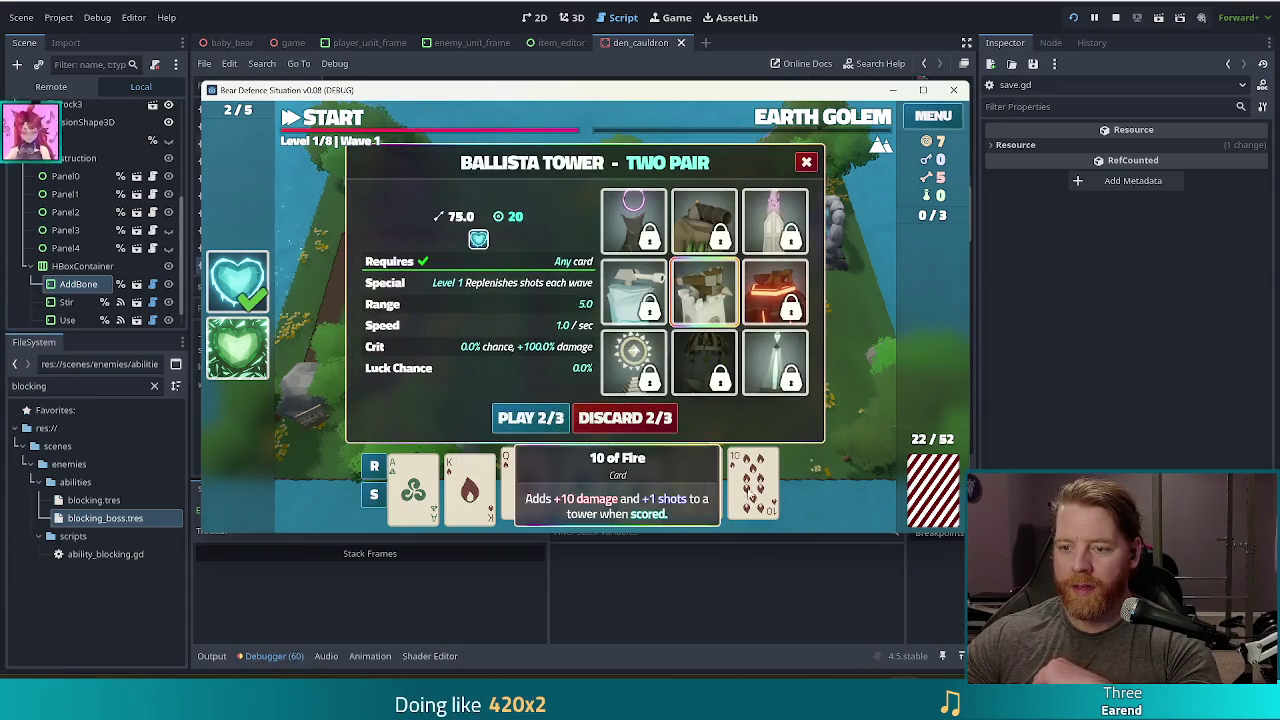
left_click(530, 418)
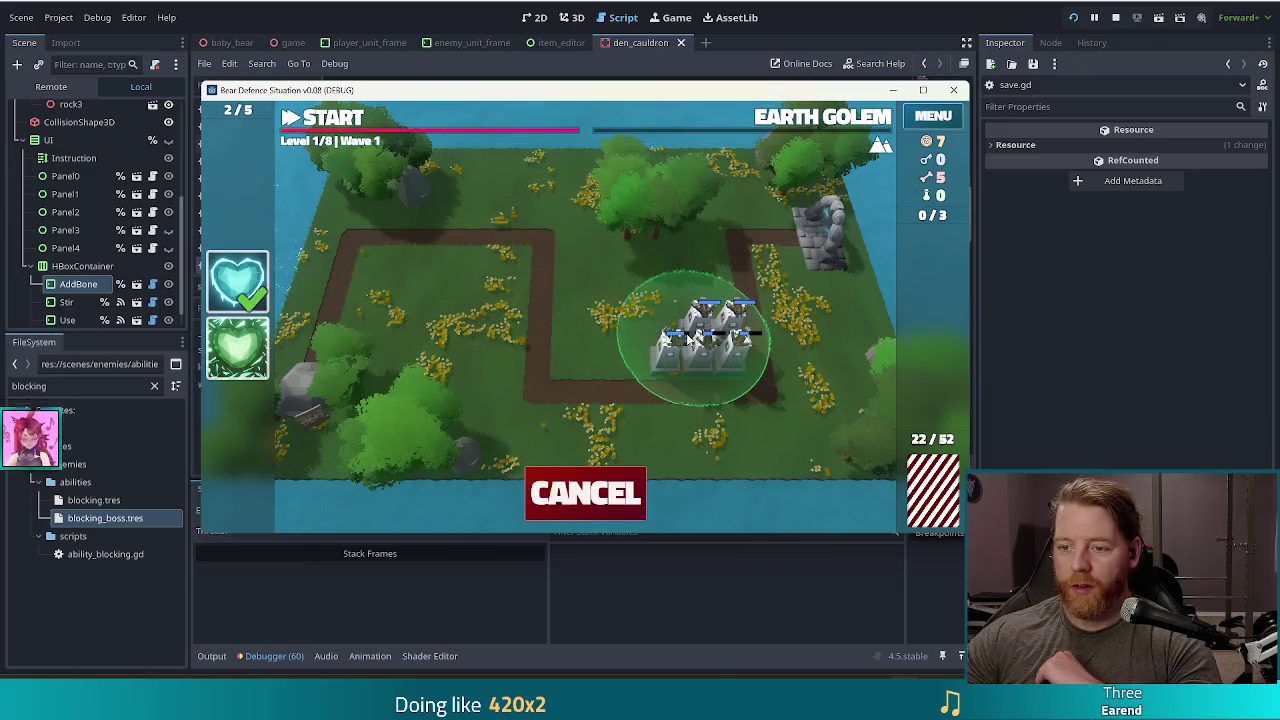
left_click(688, 338)
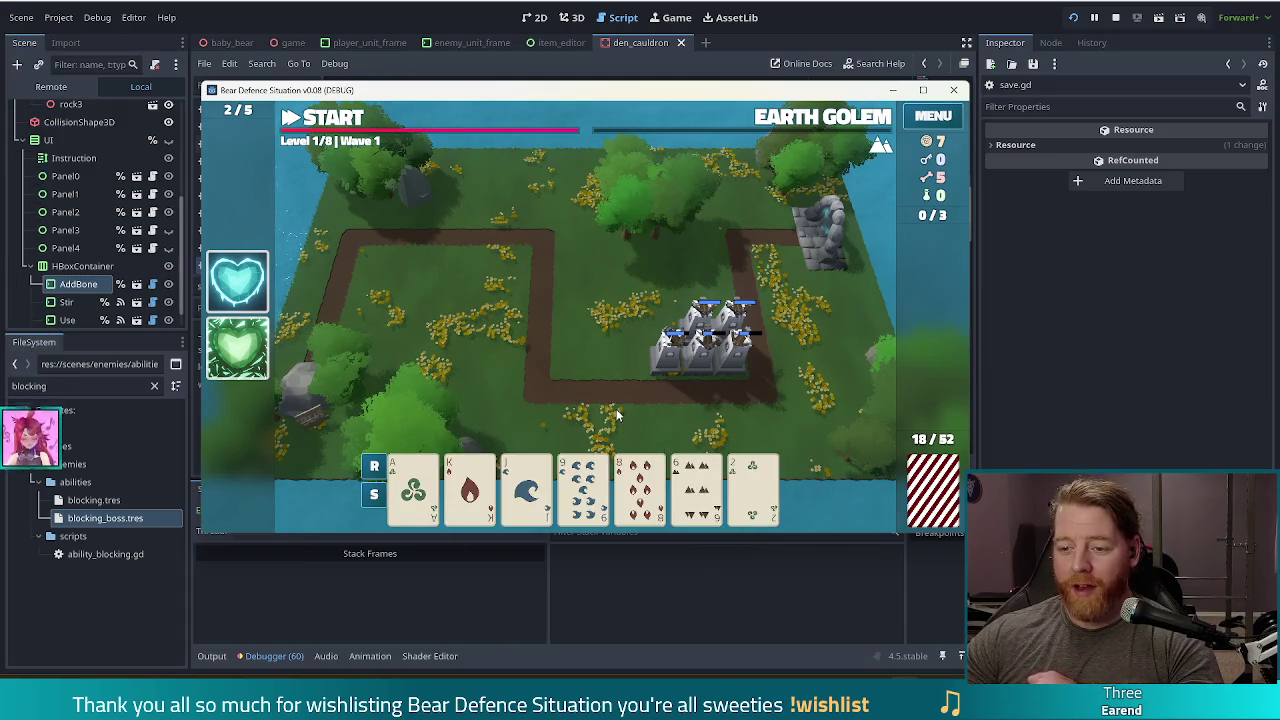
Discard the weak 8, 6 and 2 cards for new draws.
left_click(640, 490)
left_click(697, 490)
left_click(752, 490)
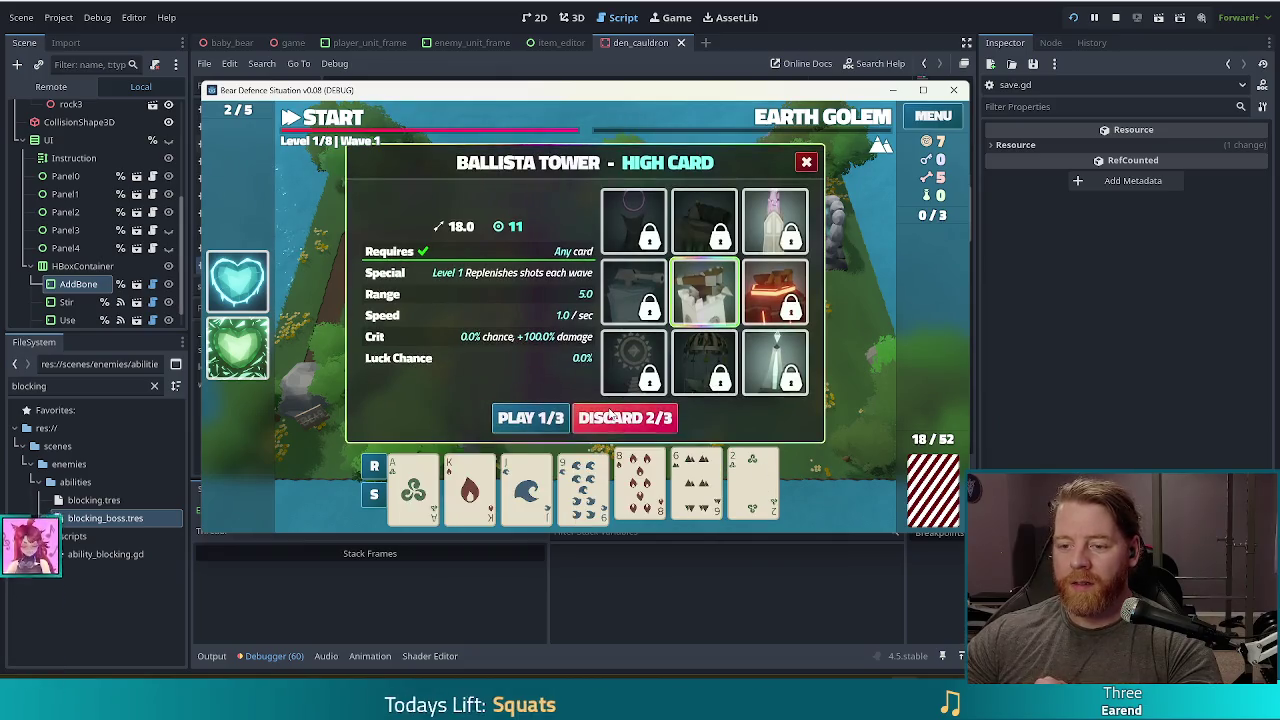
left_click(608, 415)
Play an ace-to-10 Straight as a ballista and place it in the central cluster.
left_click(640, 490)
left_click(583, 490)
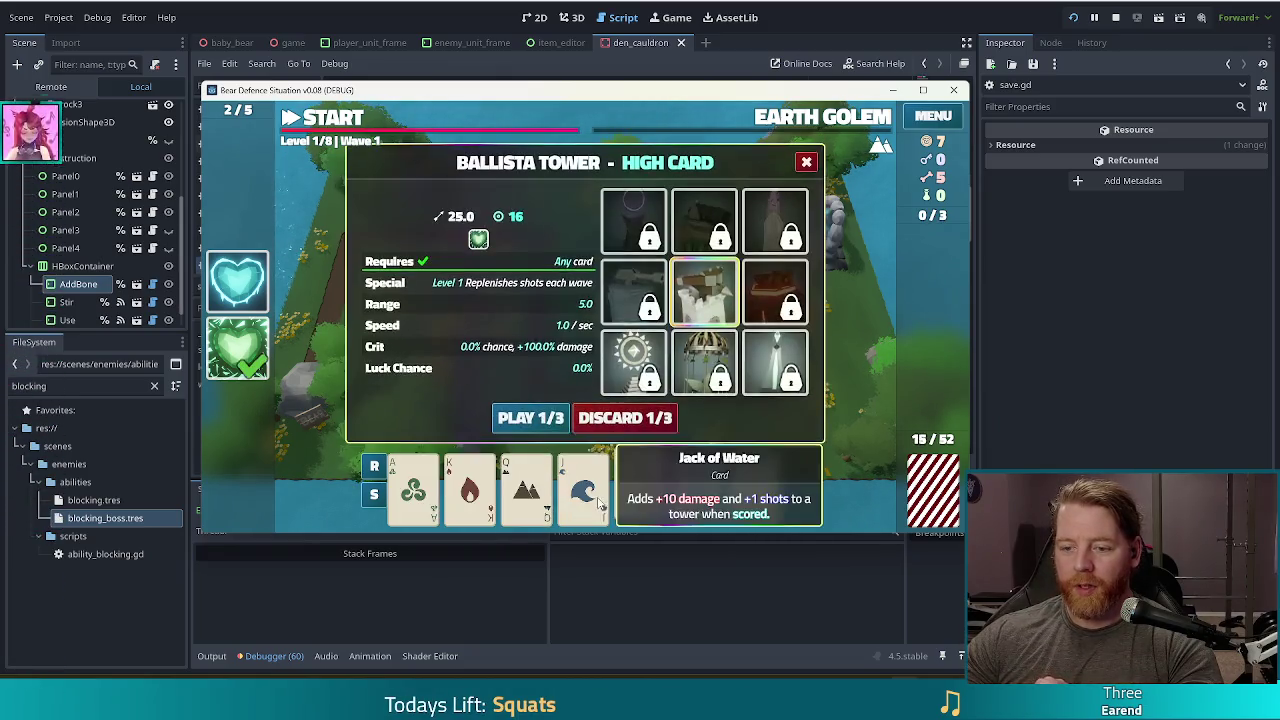
left_click(526, 490)
left_click(469, 490)
left_click(413, 490)
left_click(547, 420)
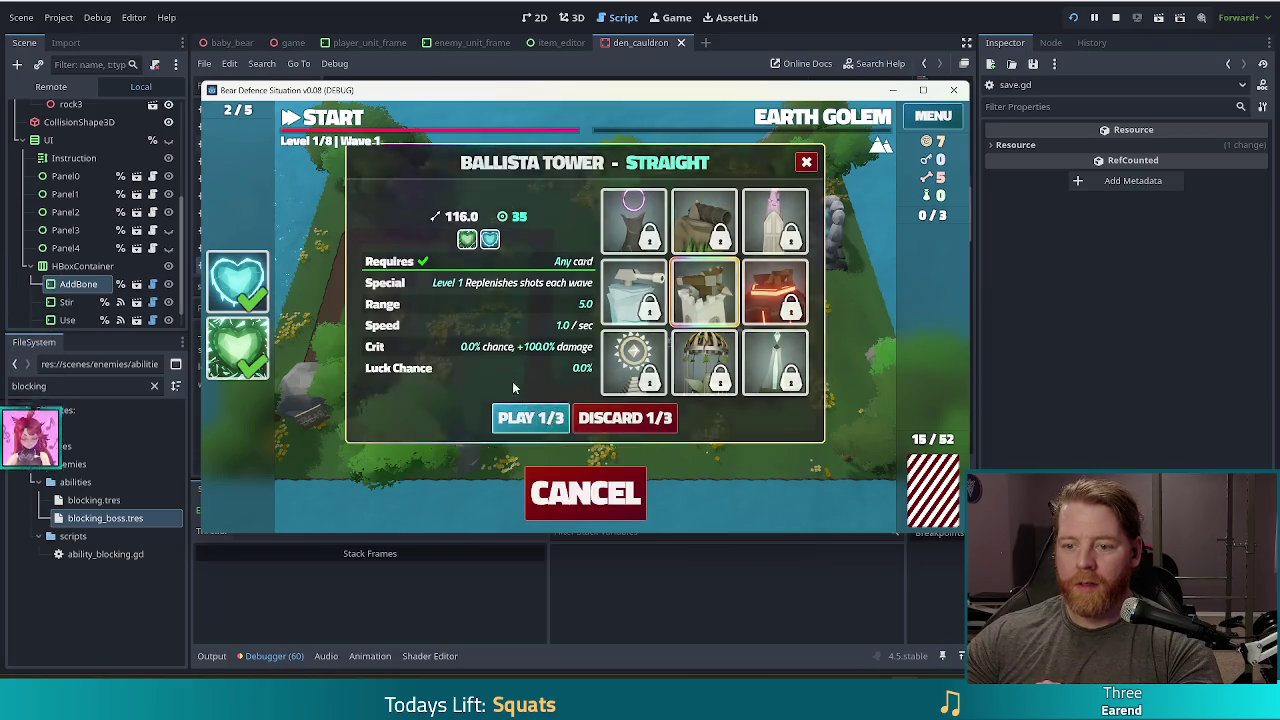
left_click(714, 373)
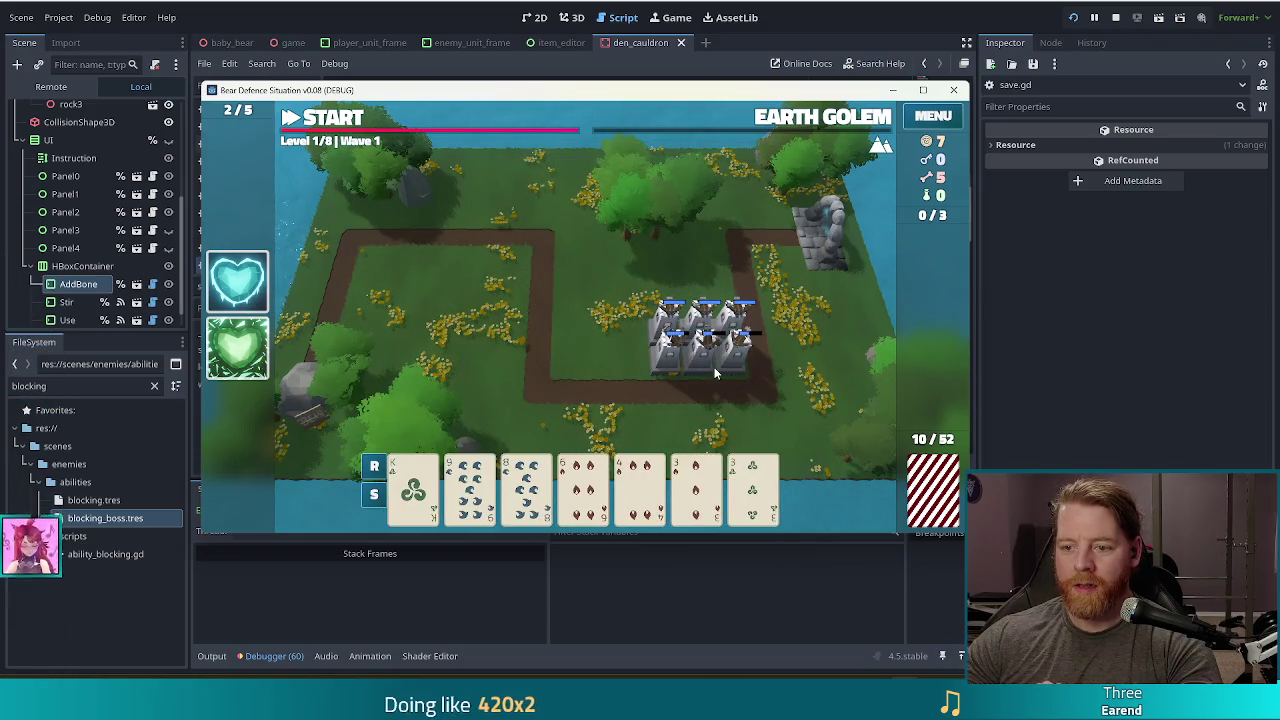
Start the next wave, discard four cards mid-wave, and accept the 2-gold wave reward.
left_click(330, 122)
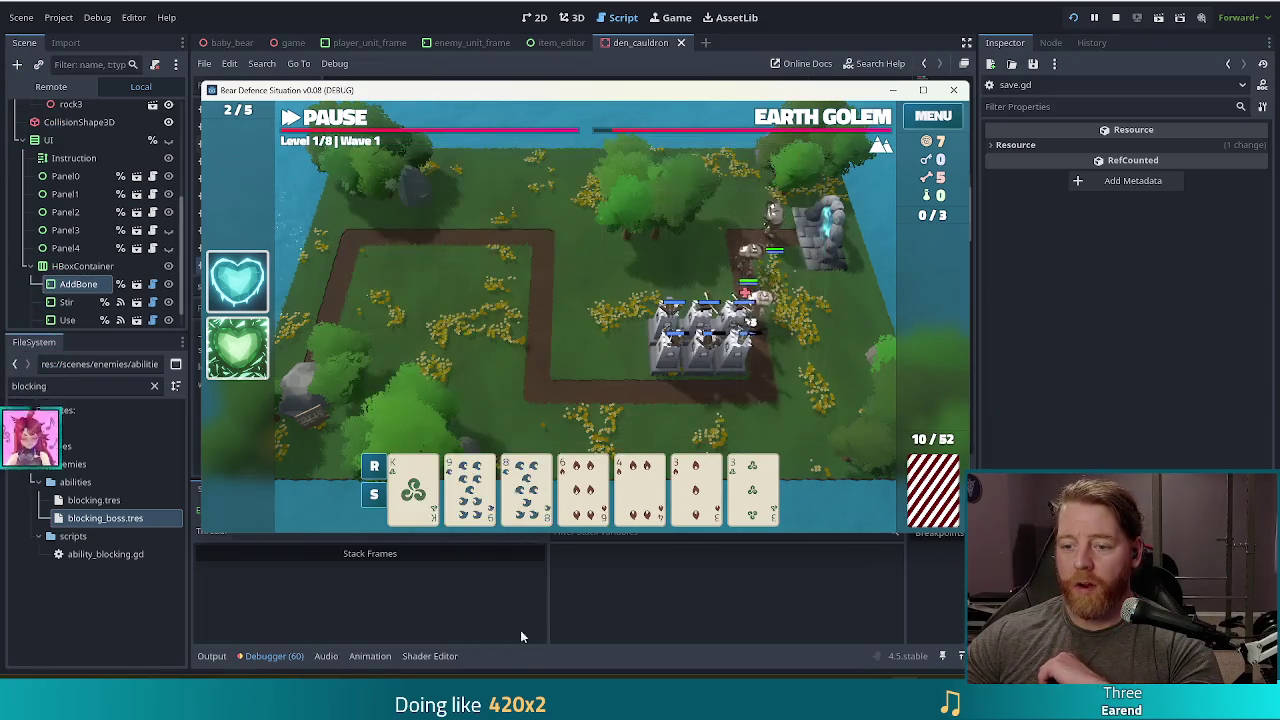
left_click(565, 502)
left_click(640, 490)
left_click(695, 490)
left_click(752, 490)
left_click(621, 417)
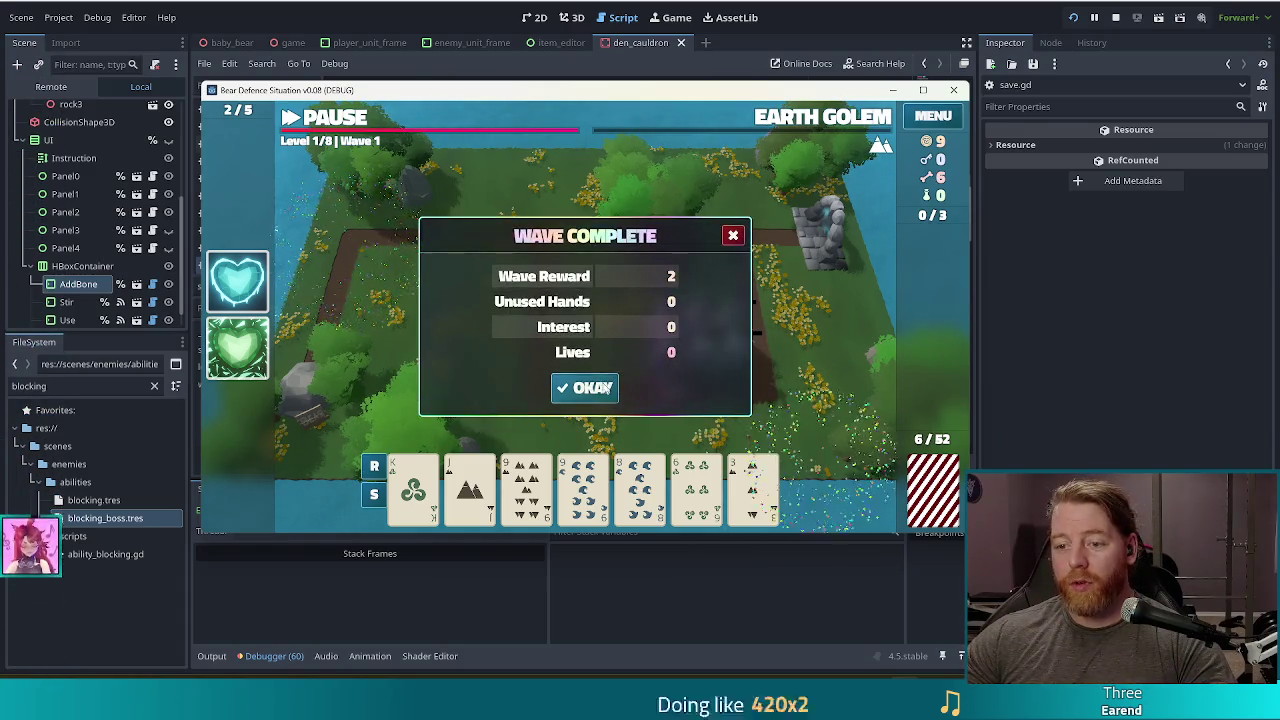
left_click(585, 386)
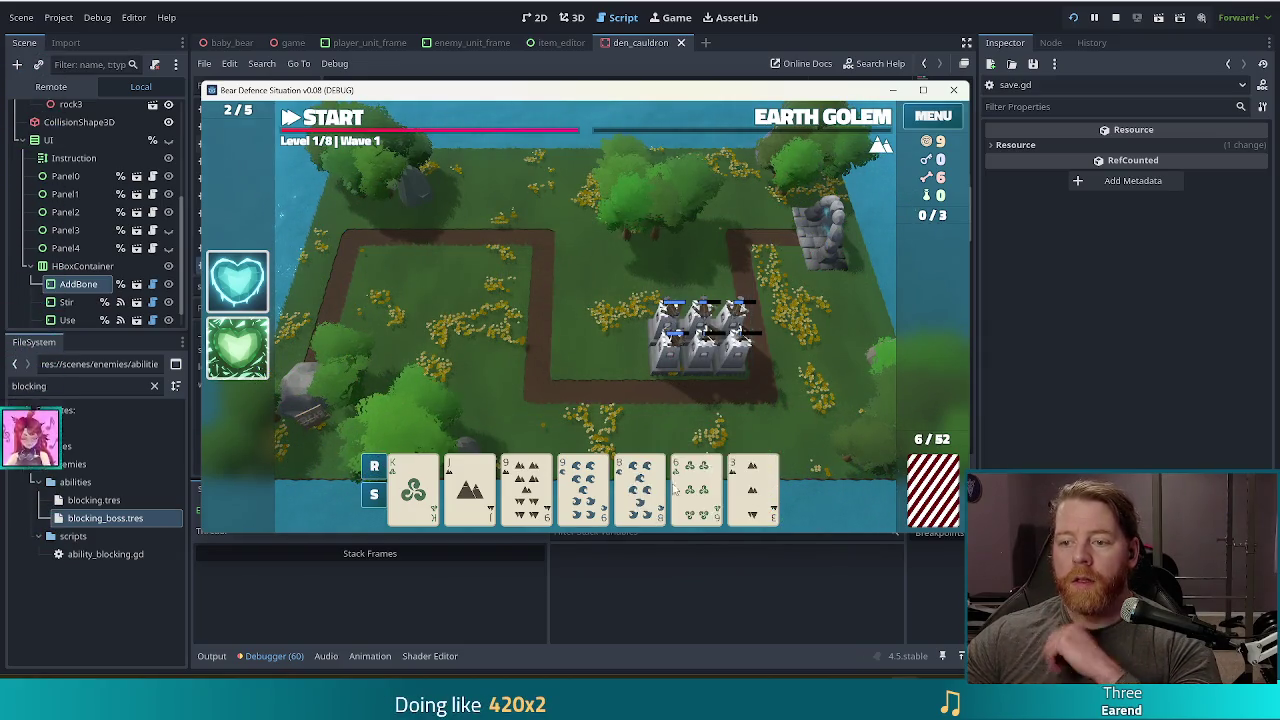
Inspect a placed ballista's stats, deselect it, then discard a chosen card for fresh draws.
left_click(703, 369)
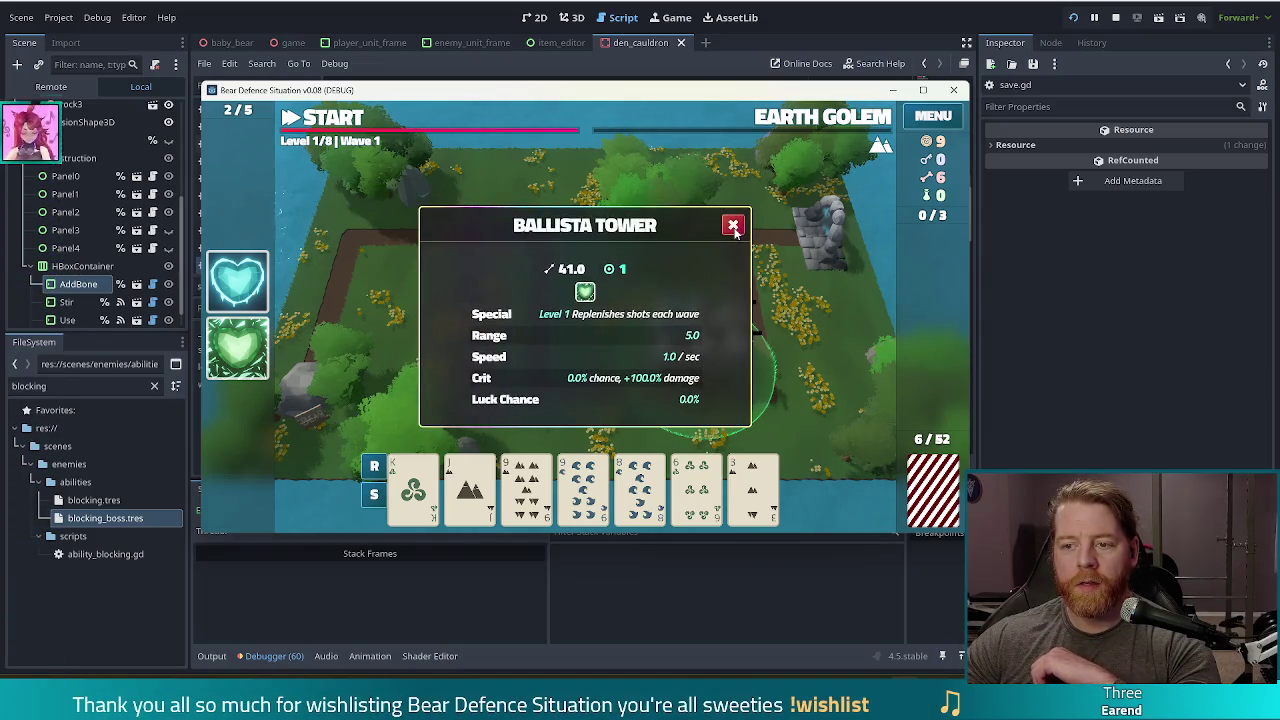
left_click(733, 224)
left_click(736, 372)
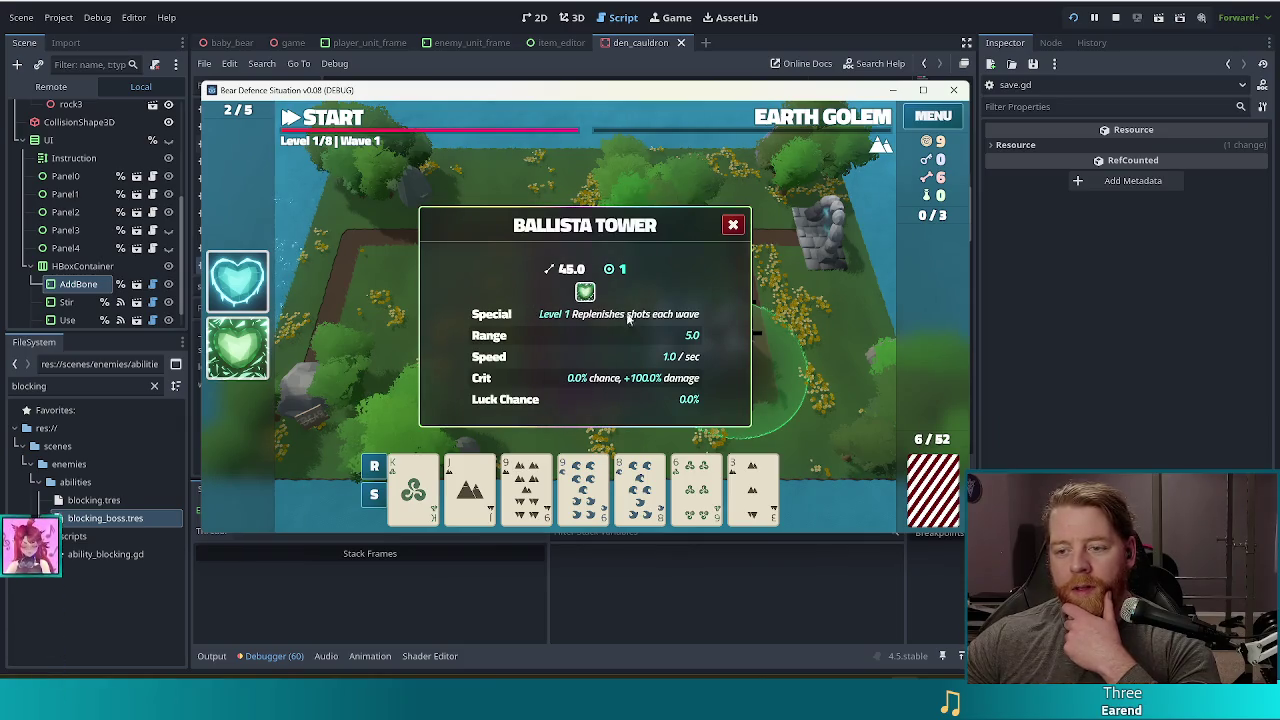
left_click(733, 227)
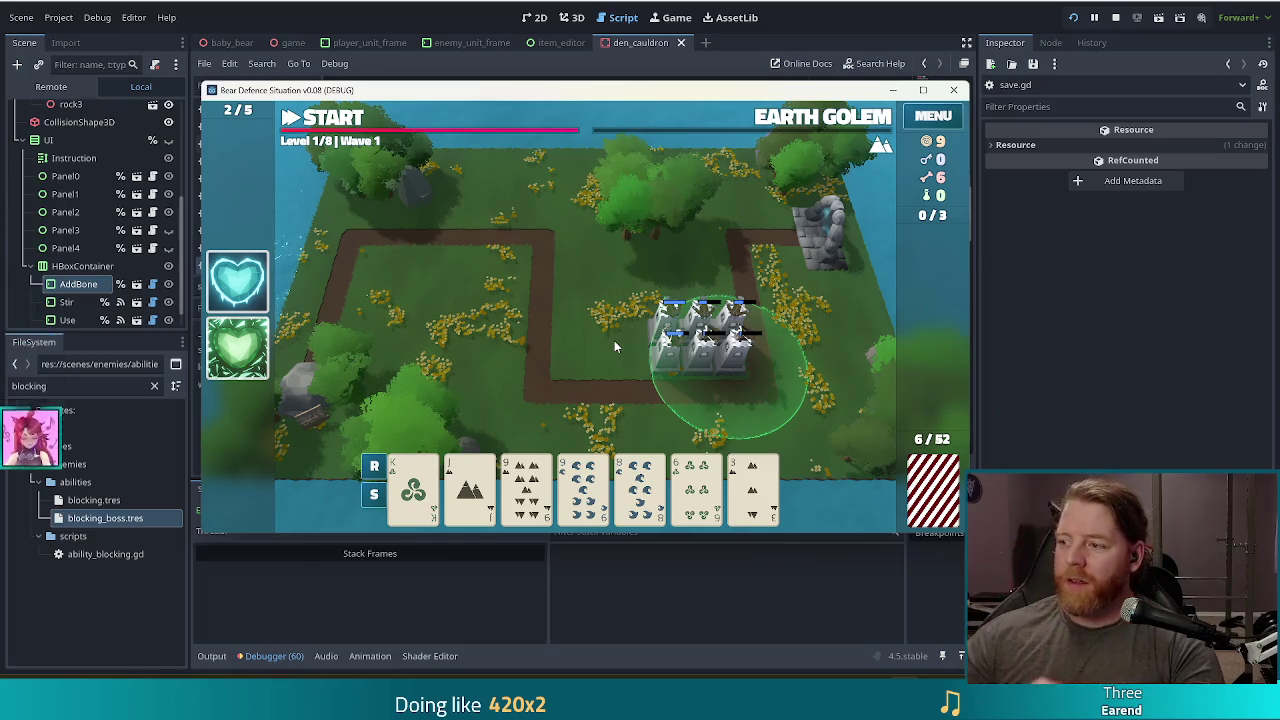
left_click(604, 344)
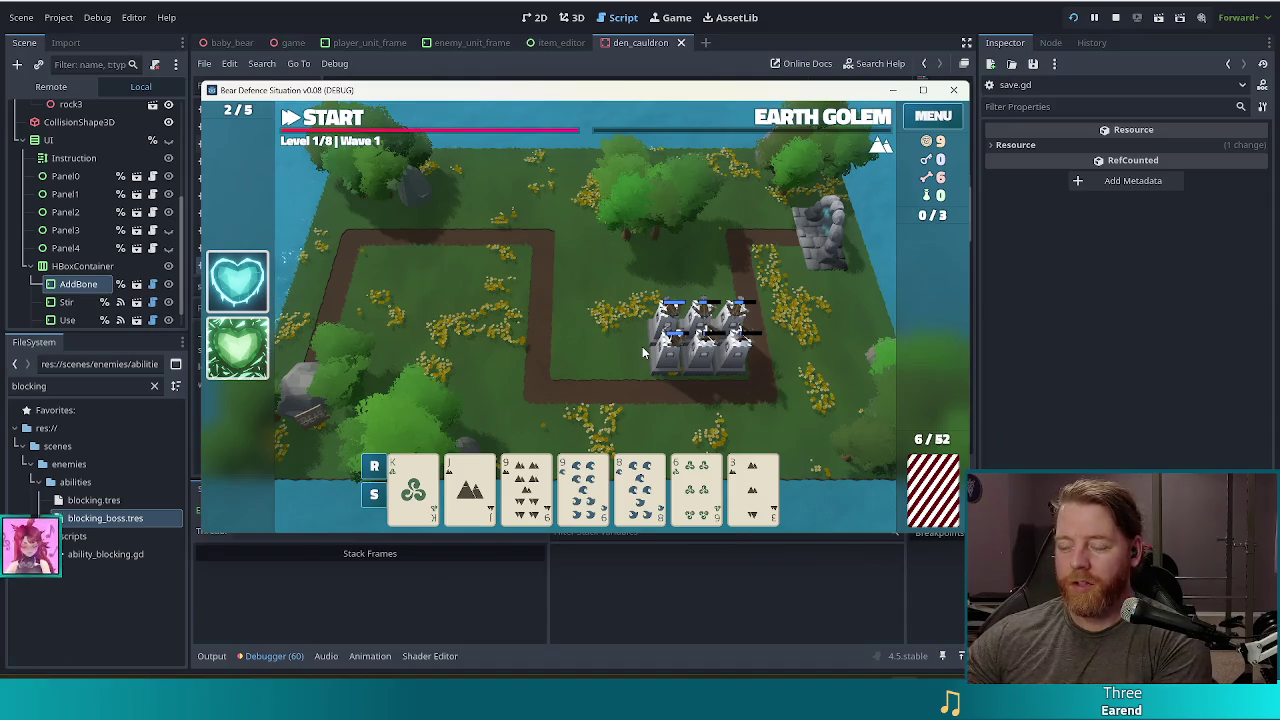
left_click(646, 510)
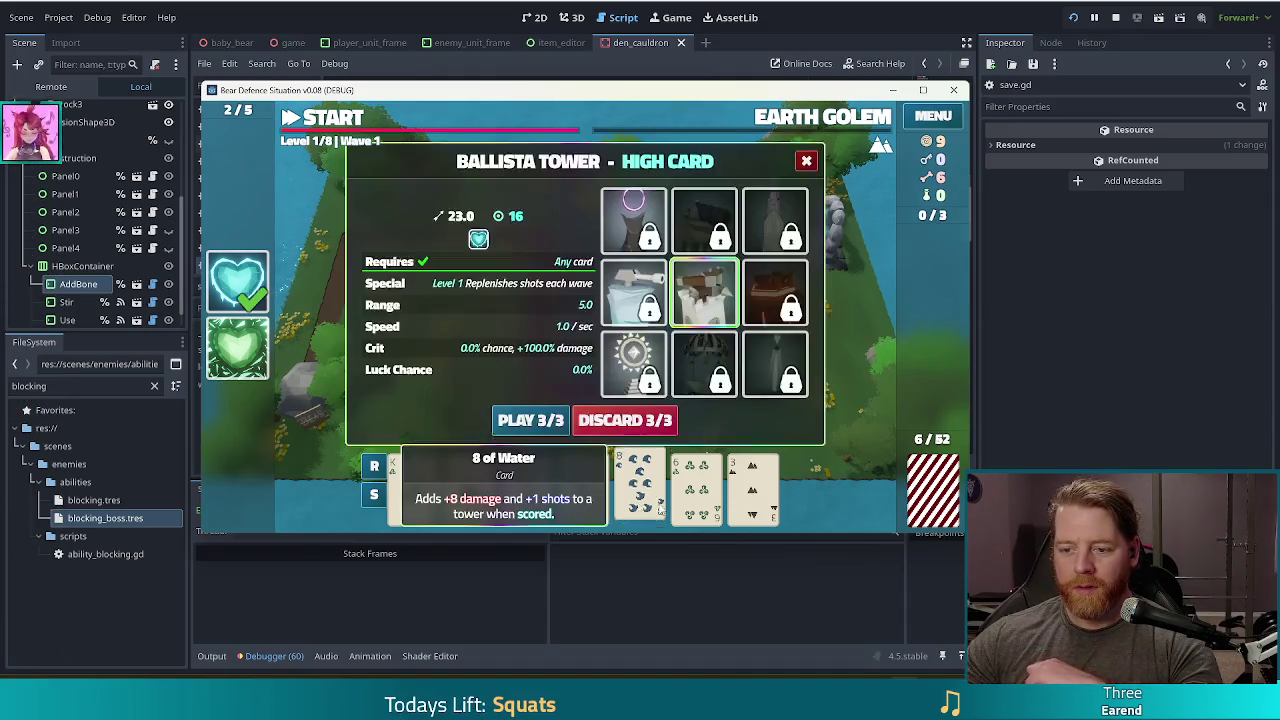
left_click(637, 422)
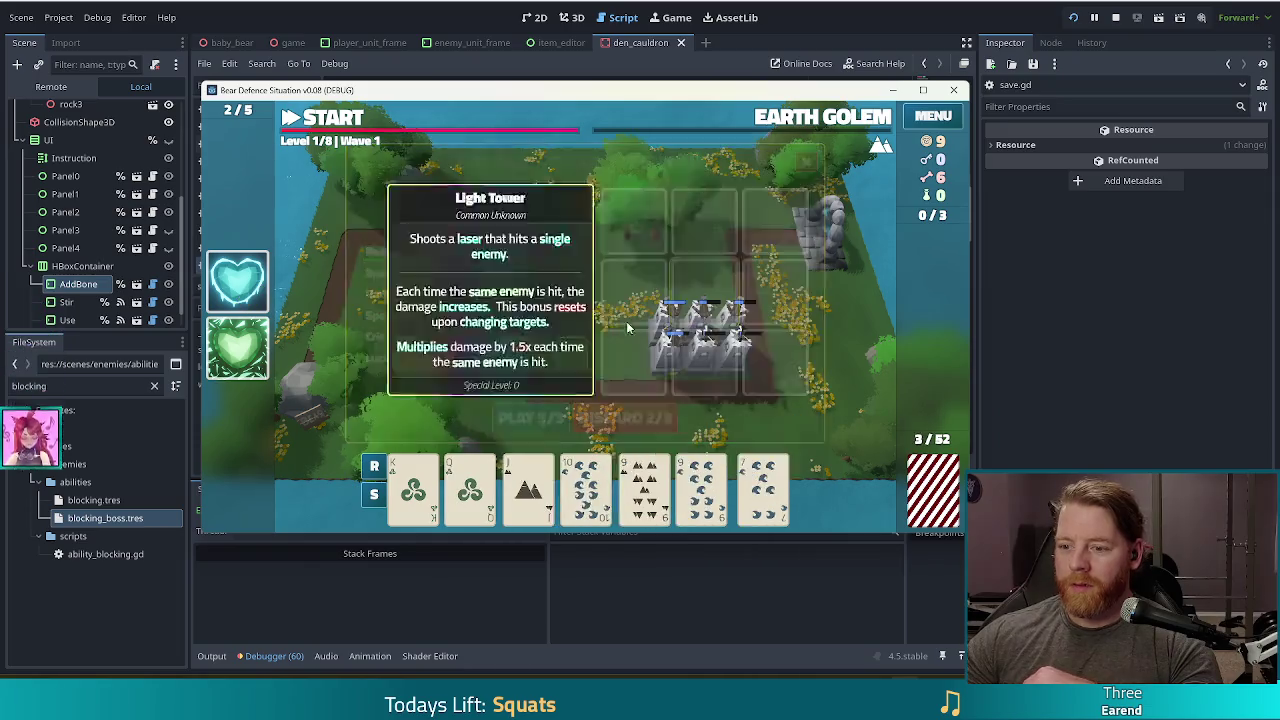